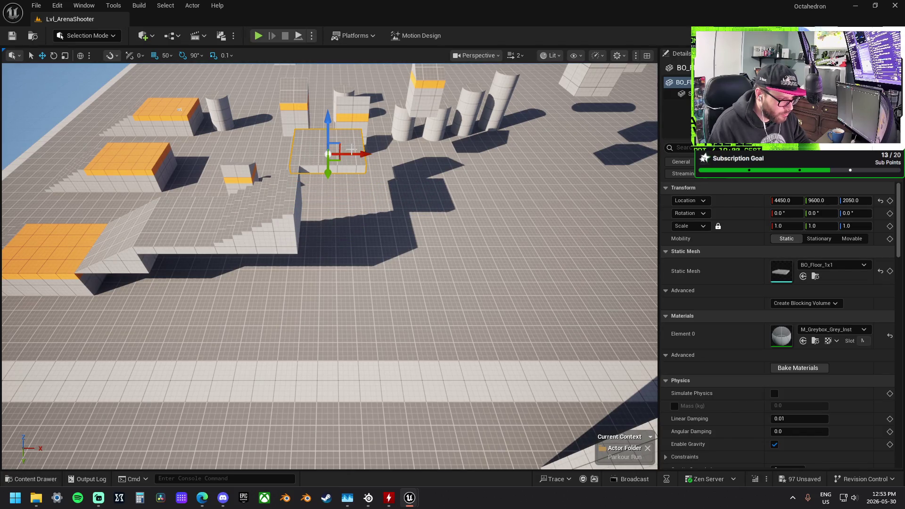
Move the floor tile forward to Y 10000, then slide it right together with the stairs
{"action": "left_click_drag", "start_coordinate": [346, 173], "coordinate": [348, 233]}
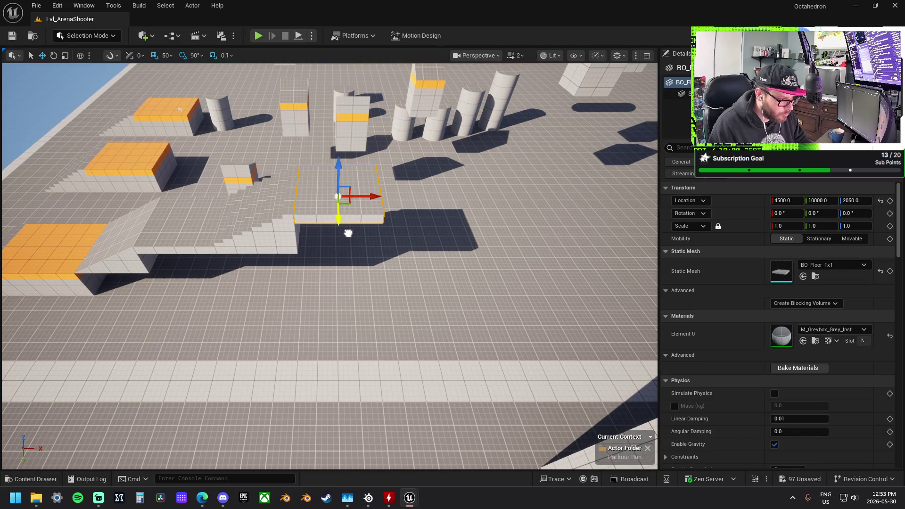
{"action": "left_click", "coordinate": [280, 206], "text": "ctrl"}
{"action": "mouse_move", "coordinate": [297, 220]}
{"action": "left_mouse_down"}
{"action": "mouse_move", "coordinate": [380, 219]}
{"action": "mouse_move", "coordinate": [370, 218]}
{"action": "left_mouse_up"}
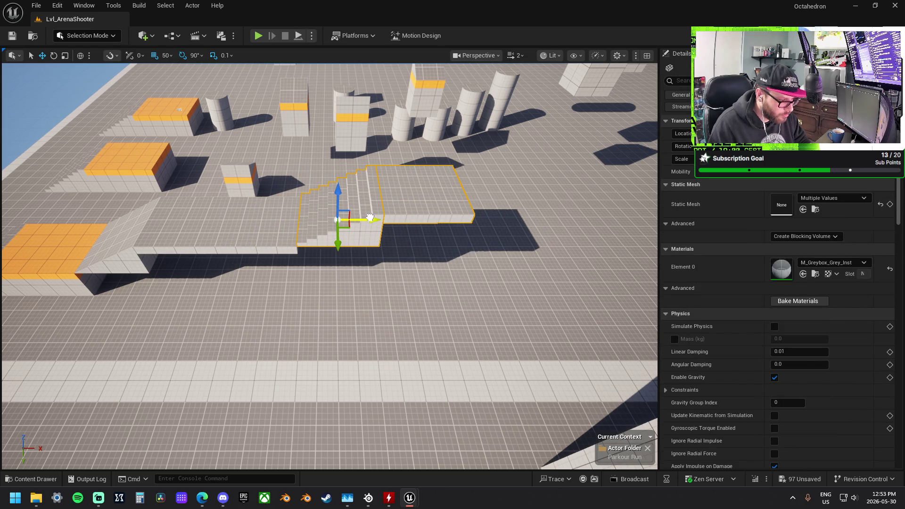
Lower the floor tile beside the stairs to 4500, 10000, 1850
{"action": "left_click", "coordinate": [417, 194]}
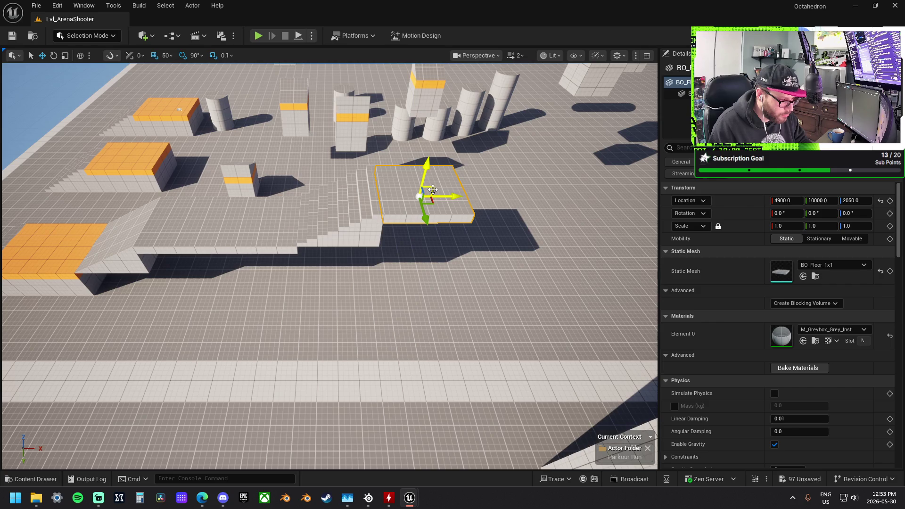
{"action": "mouse_move", "coordinate": [434, 189]}
{"action": "left_mouse_down"}
{"action": "mouse_move", "coordinate": [362, 250]}
{"action": "mouse_move", "coordinate": [349, 223]}
{"action": "left_mouse_up"}
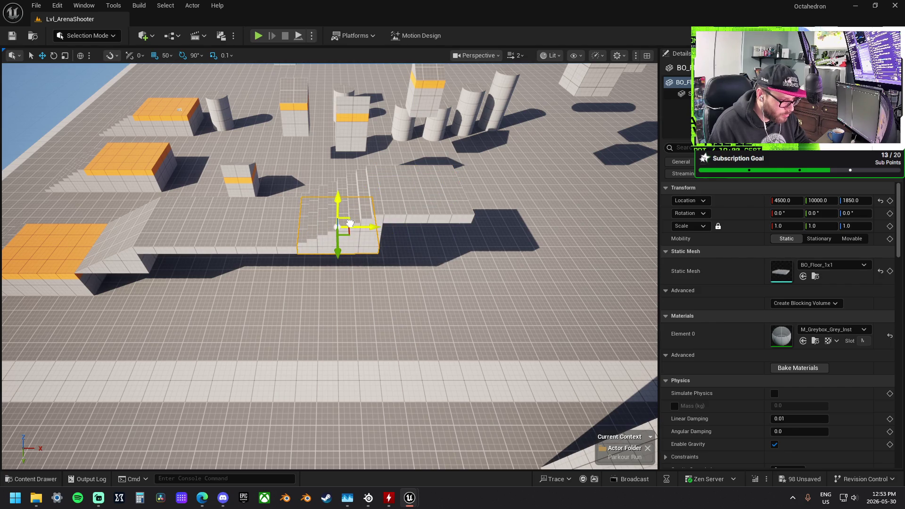
{"action": "mouse_move", "coordinate": [179, 110]}
{"action": "left_mouse_down"}
{"action": "mouse_move", "coordinate": [253, 110]}
{"action": "mouse_move", "coordinate": [473, 332]}
{"action": "mouse_move", "coordinate": [442, 292]}
{"action": "left_mouse_up"}
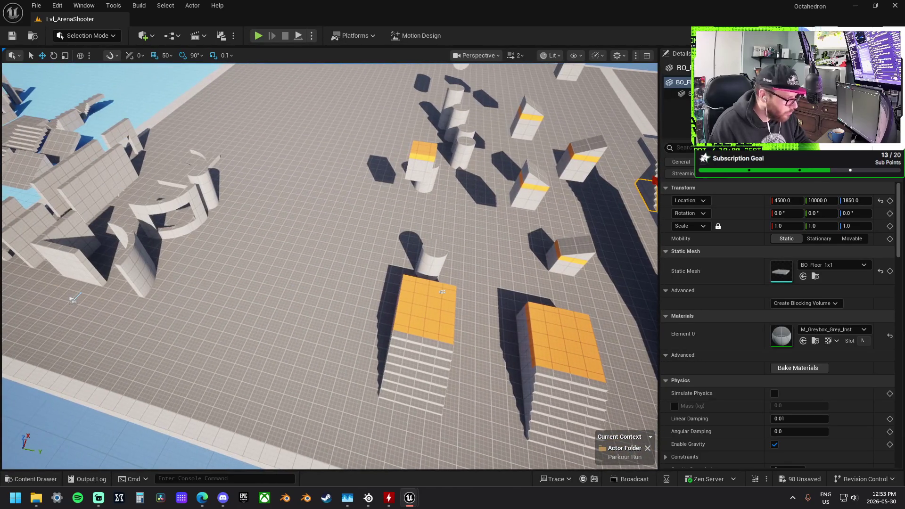
{"action": "key", "text": "ctrl+z"}
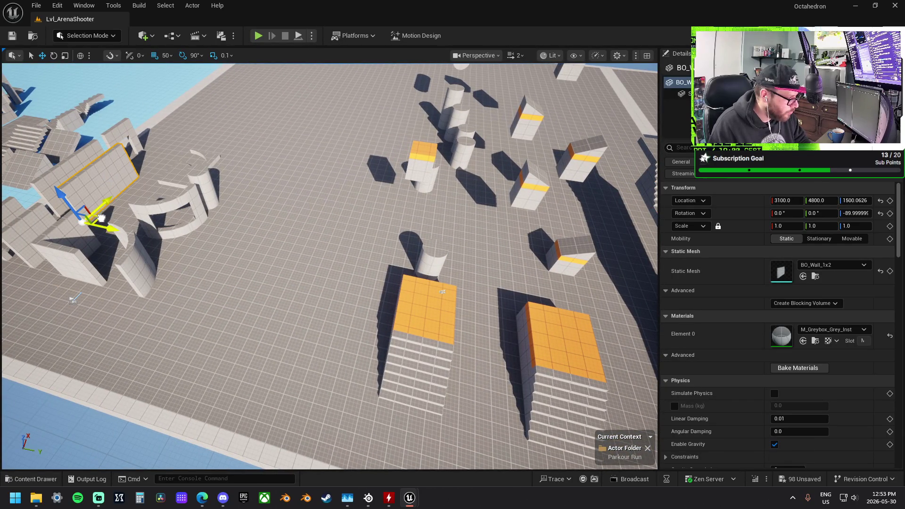
Place a wall by the stairs, add copies at X 4300 and 5100, and lift one to 1900
{"action": "key", "text": "ctrl+z"}
{"action": "key", "text": "ctrl+z"}
{"action": "left_click_drag", "start_coordinate": [442, 291], "coordinate": [84, 250]}
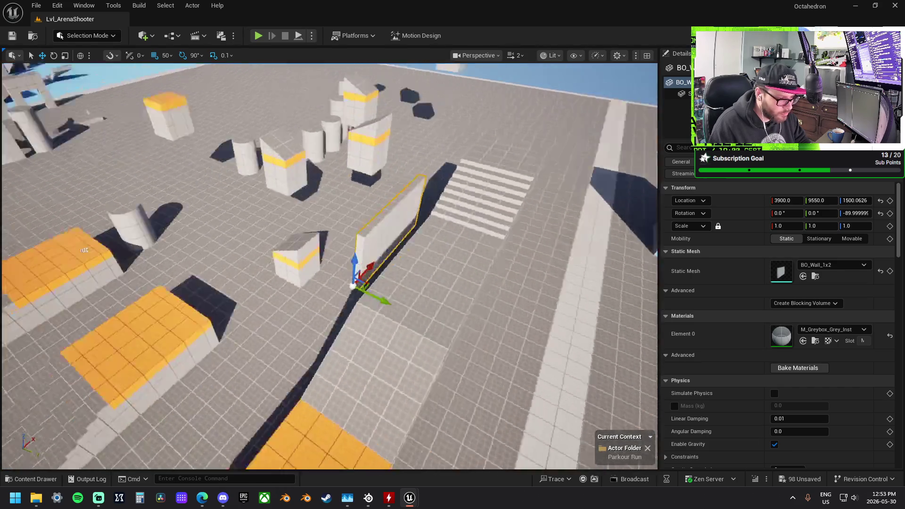
{"action": "mouse_move", "coordinate": [439, 271]}
{"action": "left_mouse_down"}
{"action": "mouse_move", "coordinate": [441, 307]}
{"action": "mouse_move", "coordinate": [408, 376]}
{"action": "mouse_move", "coordinate": [381, 372]}
{"action": "mouse_move", "coordinate": [406, 374]}
{"action": "mouse_move", "coordinate": [380, 389]}
{"action": "left_mouse_up"}
{"action": "key", "text": "d"}
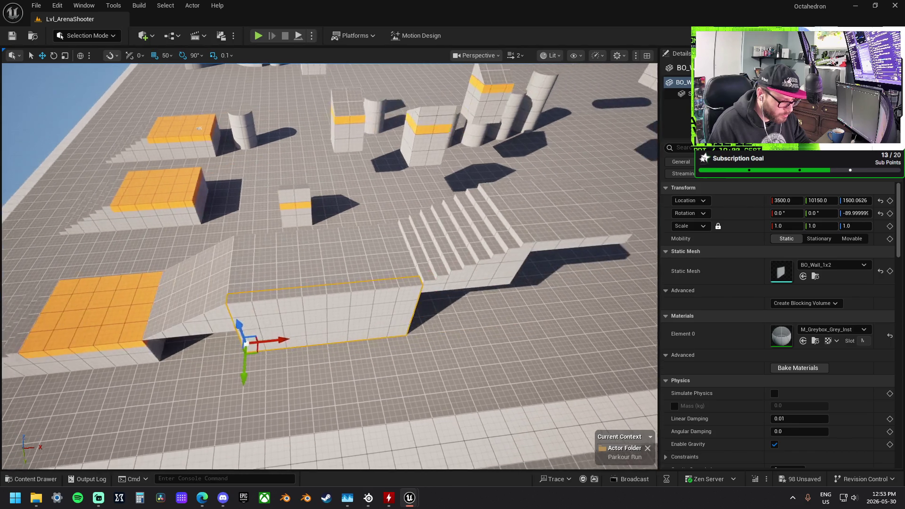
{"action": "left_click_drag", "start_coordinate": [217, 333], "coordinate": [356, 342]}
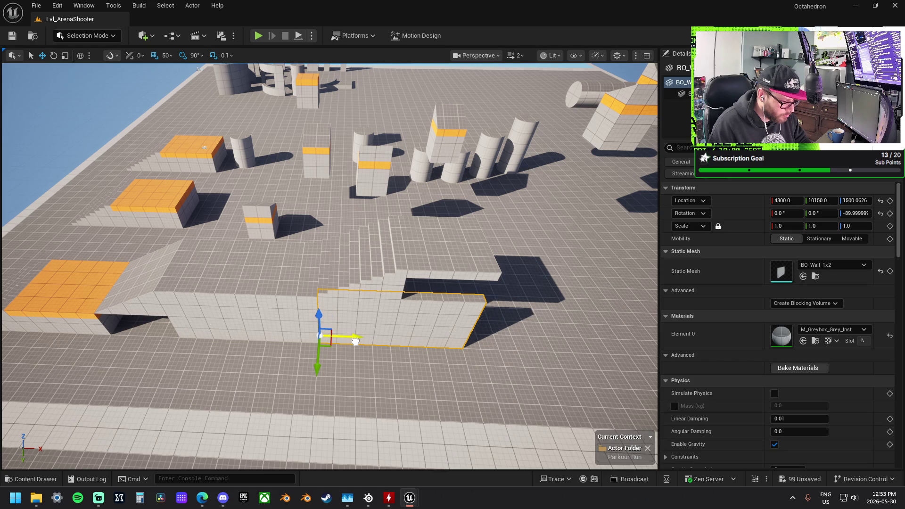
{"action": "mouse_move", "coordinate": [353, 338]}
{"action": "left_mouse_down"}
{"action": "mouse_move", "coordinate": [495, 348]}
{"action": "mouse_move", "coordinate": [499, 360]}
{"action": "mouse_move", "coordinate": [490, 358]}
{"action": "left_mouse_up"}
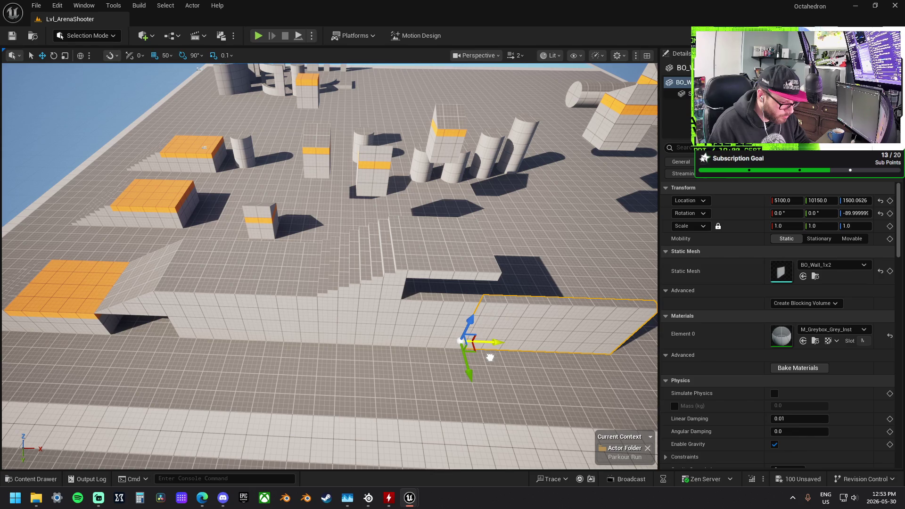
{"action": "left_click_drag", "start_coordinate": [470, 323], "coordinate": [505, 269]}
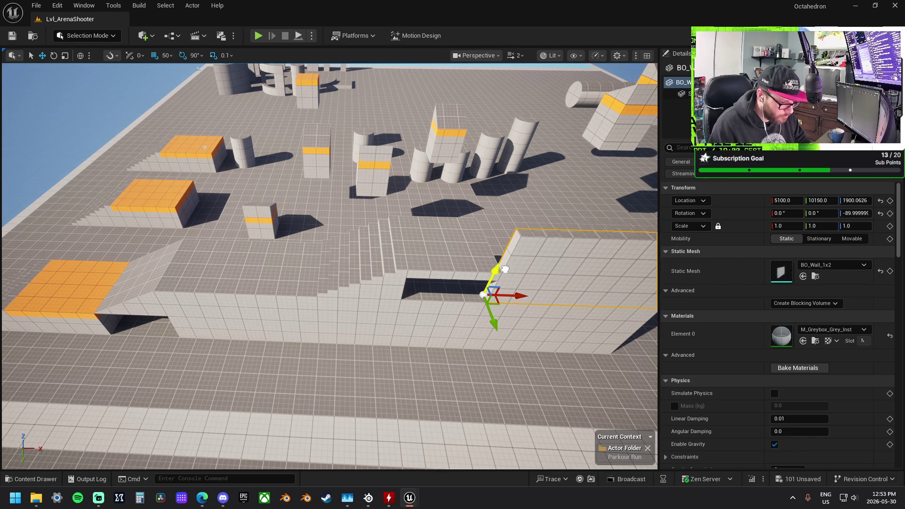
Raise the stairs onto the wall top to height 2100 and remove the floor tile above them
{"action": "left_click", "coordinate": [393, 250]}
{"action": "mouse_move", "coordinate": [364, 300]}
{"action": "left_mouse_down"}
{"action": "mouse_move", "coordinate": [375, 281]}
{"action": "mouse_move", "coordinate": [459, 234]}
{"action": "left_mouse_up"}
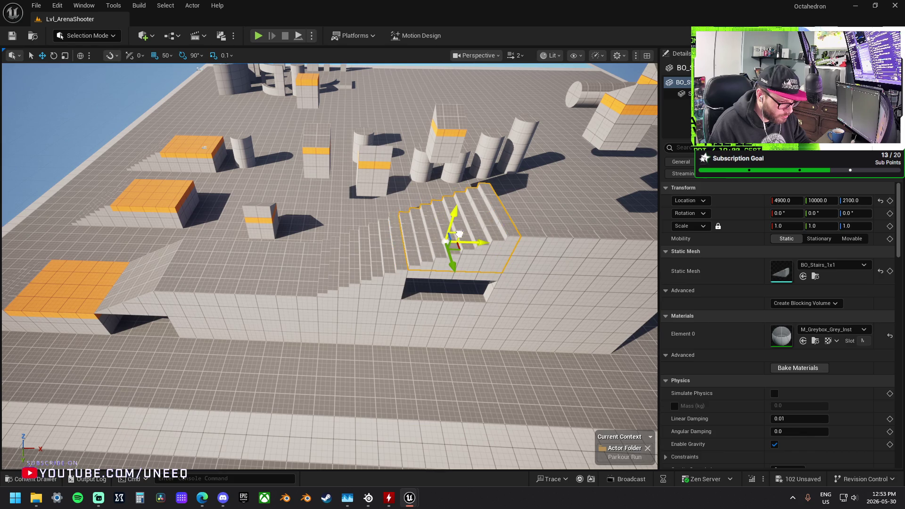
{"action": "left_click", "coordinate": [419, 278]}
{"action": "key", "text": "ctrl+z"}
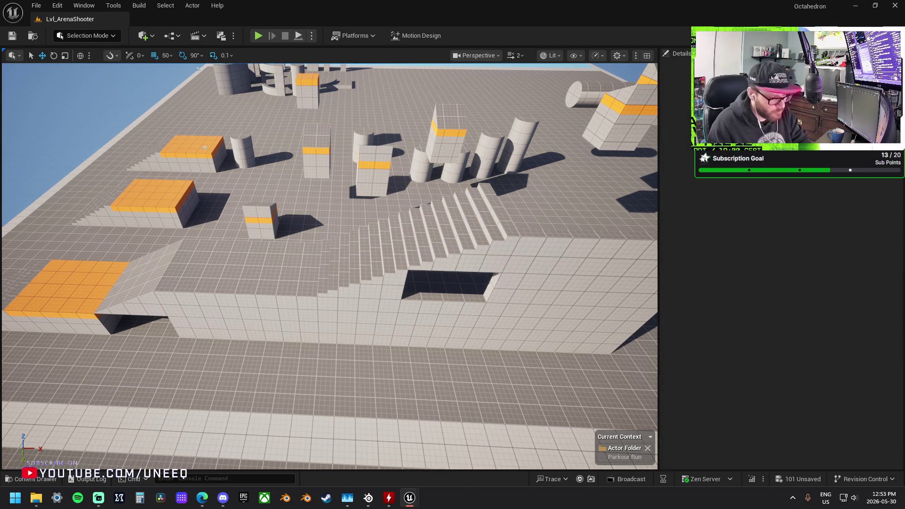
Nudge a wall up and right, then set the floor tile onto the high platform at 2250
{"action": "mouse_move", "coordinate": [329, 329]}
{"action": "left_mouse_down"}
{"action": "mouse_move", "coordinate": [417, 308]}
{"action": "mouse_move", "coordinate": [229, 296]}
{"action": "left_mouse_up"}
{"action": "left_click", "coordinate": [200, 294]}
{"action": "left_click_drag", "start_coordinate": [166, 282], "coordinate": [498, 204]}
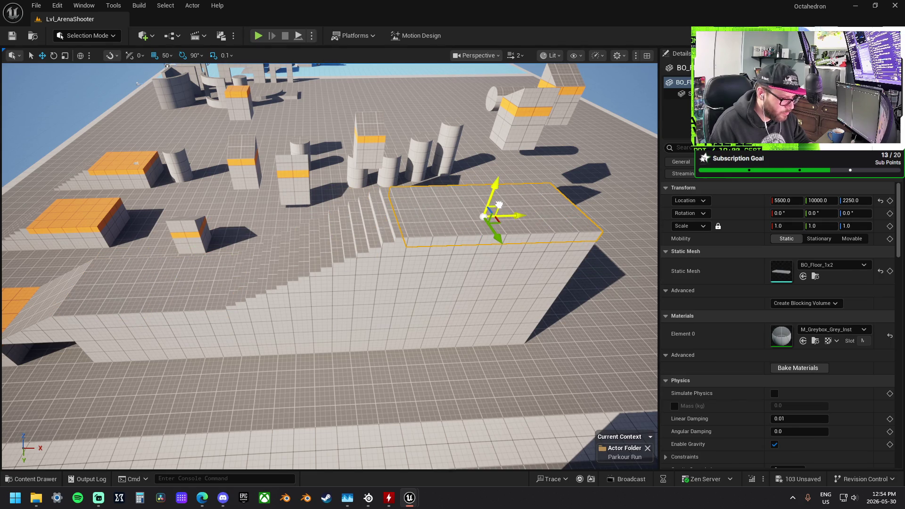
Lower the first wall piece beside the orange block to height 1300
{"action": "key", "text": "a"}
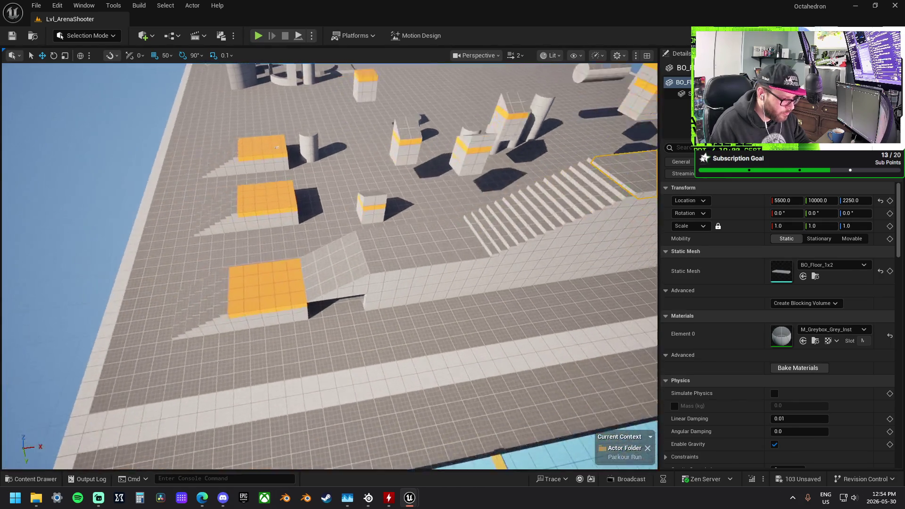
{"action": "left_click", "coordinate": [410, 307]}
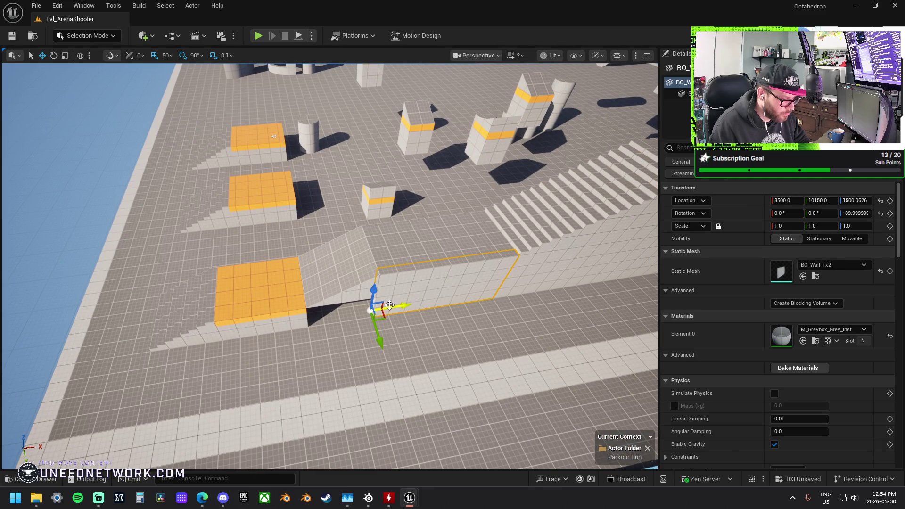
{"action": "left_click_drag", "start_coordinate": [382, 303], "coordinate": [328, 327]}
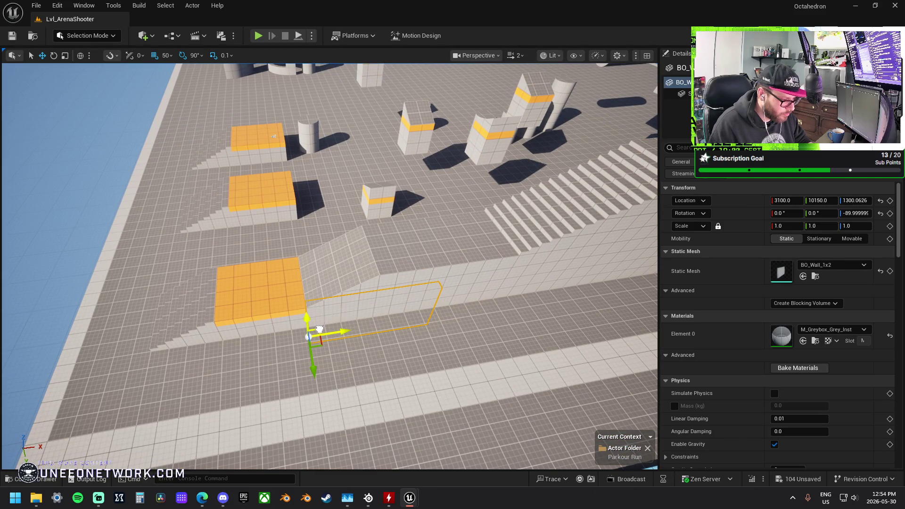
{"action": "key", "text": "w"}
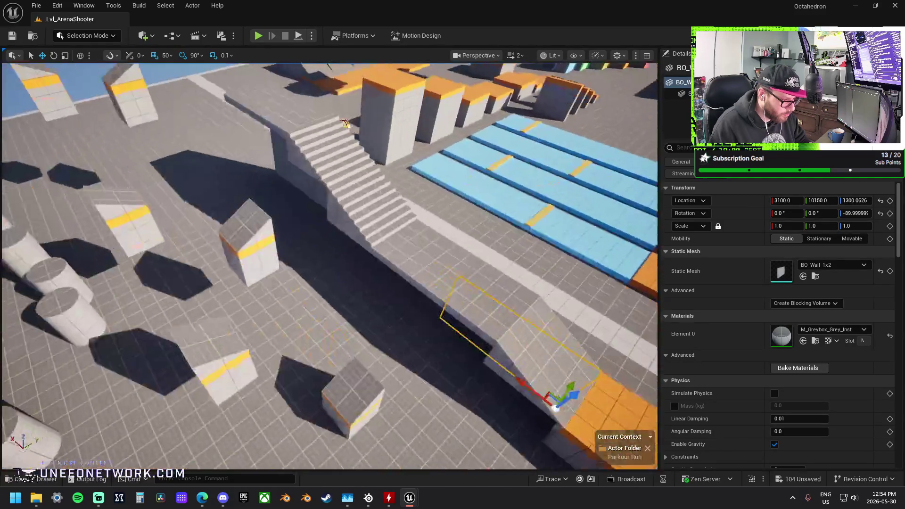
{"action": "key", "text": "s"}
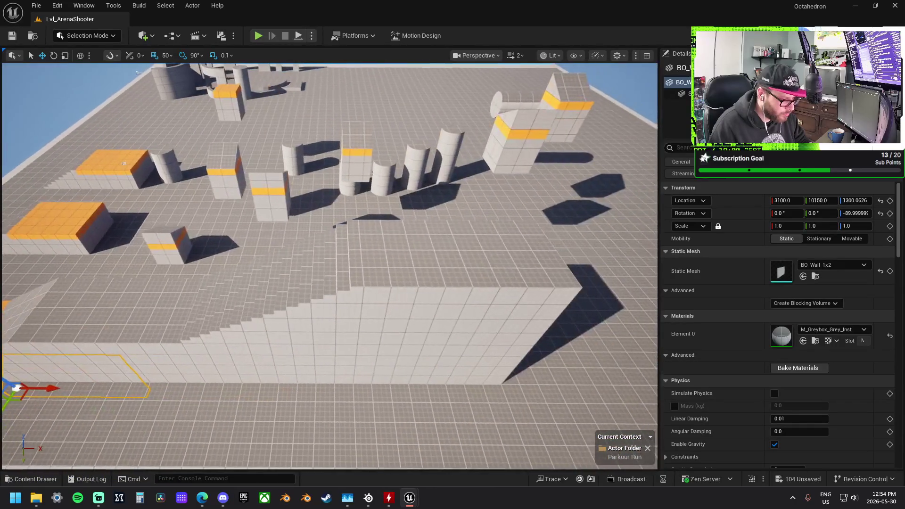
{"action": "key", "text": "a"}
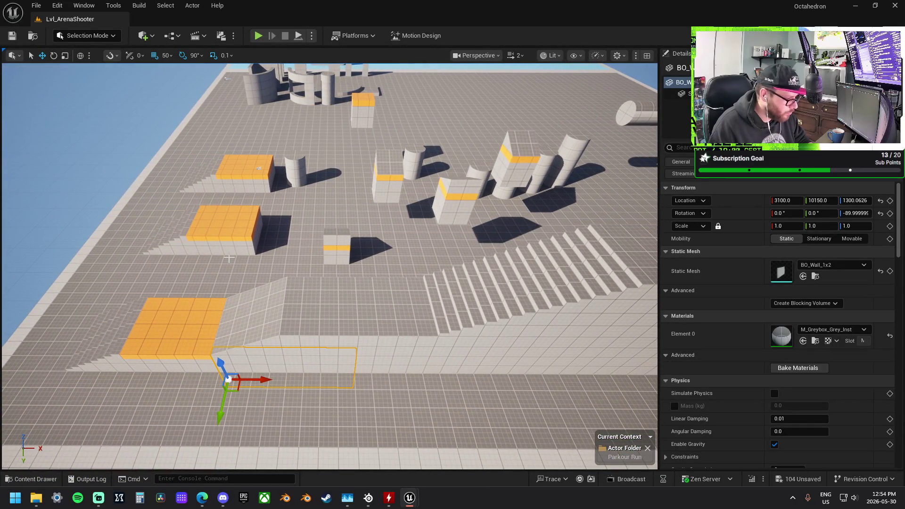
{"action": "left_click", "coordinate": [190, 321]}
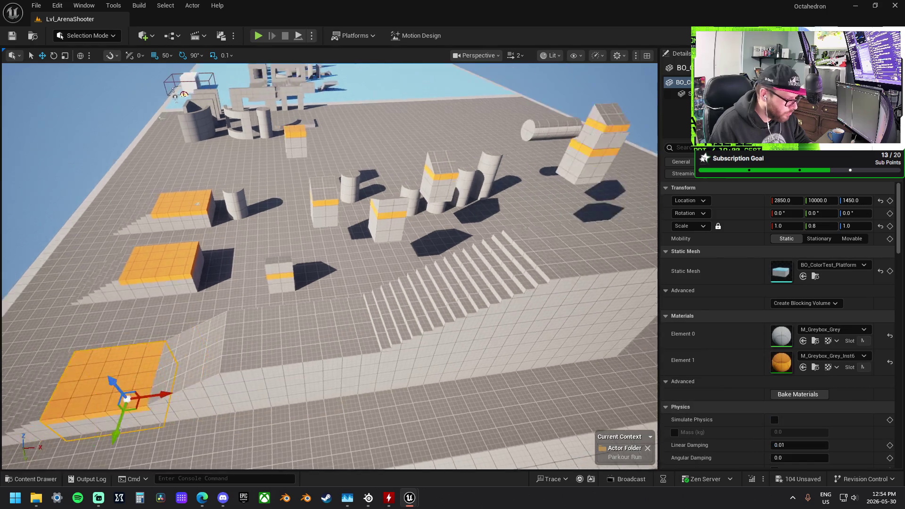
Move the orange platform onto the walkway end and squash it into a thin 0.2 pillar
{"action": "key", "text": "s"}
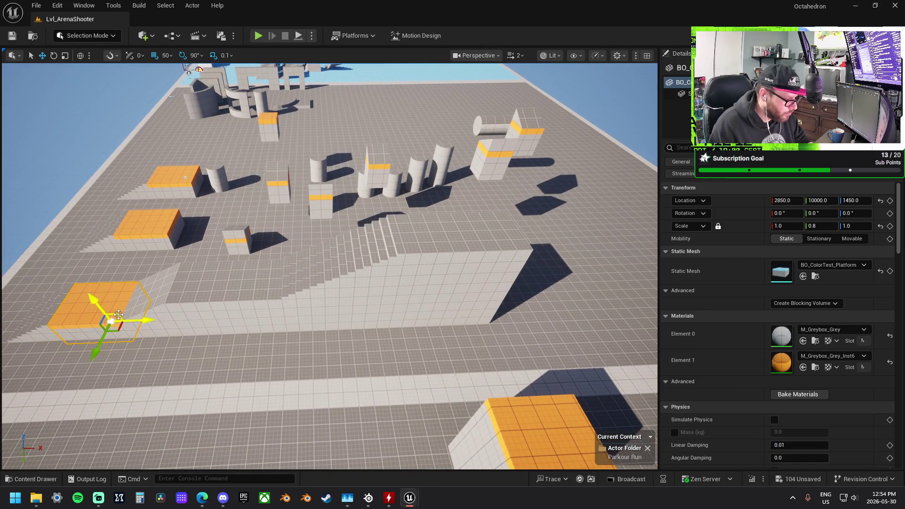
{"action": "mouse_move", "coordinate": [118, 314]}
{"action": "left_mouse_down"}
{"action": "mouse_move", "coordinate": [485, 316]}
{"action": "mouse_move", "coordinate": [509, 299]}
{"action": "mouse_move", "coordinate": [517, 242]}
{"action": "mouse_move", "coordinate": [580, 244]}
{"action": "mouse_move", "coordinate": [565, 243]}
{"action": "left_mouse_up"}
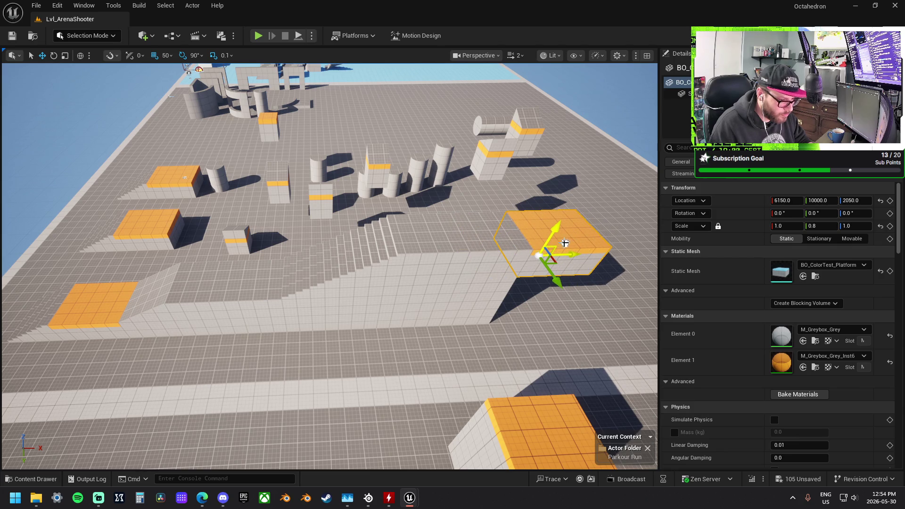
{"action": "key", "text": "f"}
{"action": "key", "text": "r"}
{"action": "mouse_move", "coordinate": [424, 272]}
{"action": "left_mouse_down"}
{"action": "mouse_move", "coordinate": [389, 273]}
{"action": "mouse_move", "coordinate": [405, 275]}
{"action": "mouse_move", "coordinate": [372, 262]}
{"action": "mouse_move", "coordinate": [384, 273]}
{"action": "left_mouse_up"}
Slide the floor block out to X 7050, copy the pillar along X, and shift both left
{"action": "scroll", "coordinate": [387, 286], "scroll_direction": "down", "scroll_amount": 5}
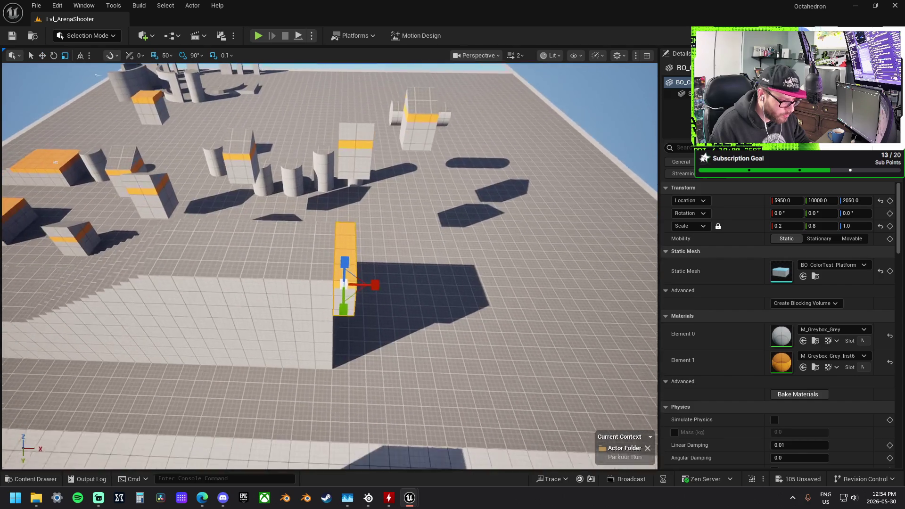
{"action": "left_click", "coordinate": [313, 255]}
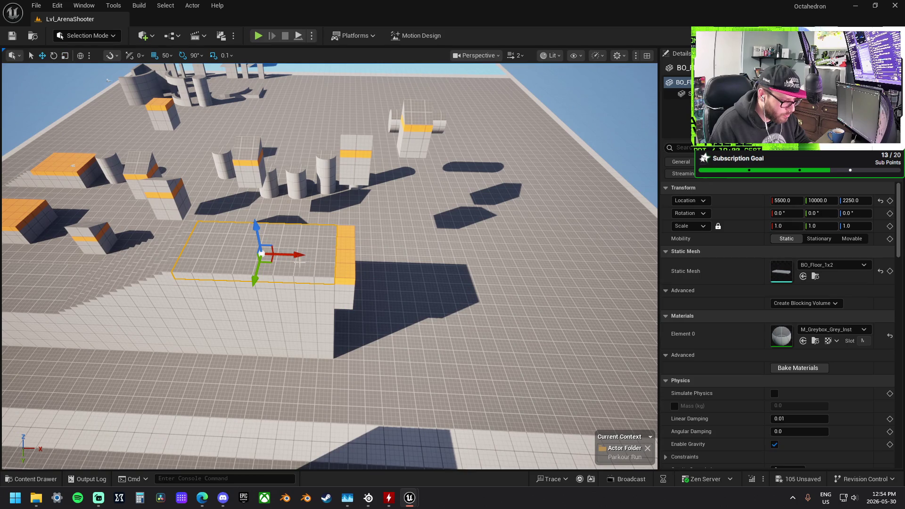
{"action": "left_click_drag", "start_coordinate": [297, 255], "coordinate": [606, 278]}
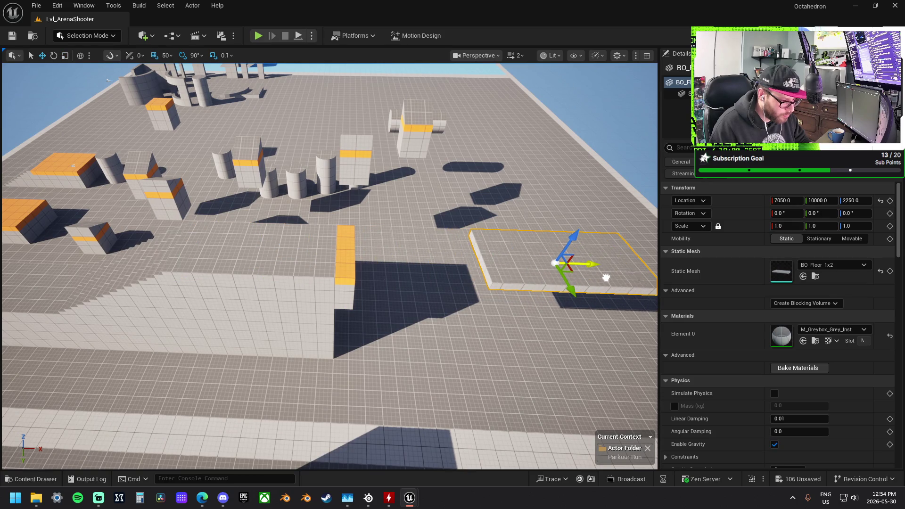
{"action": "left_click_drag", "start_coordinate": [551, 276], "coordinate": [485, 257]}
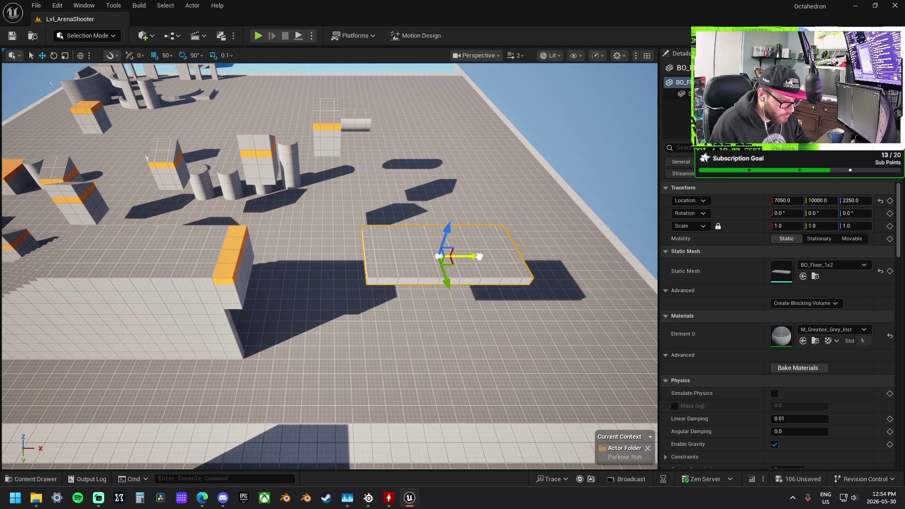
{"action": "left_click", "coordinate": [241, 265]}
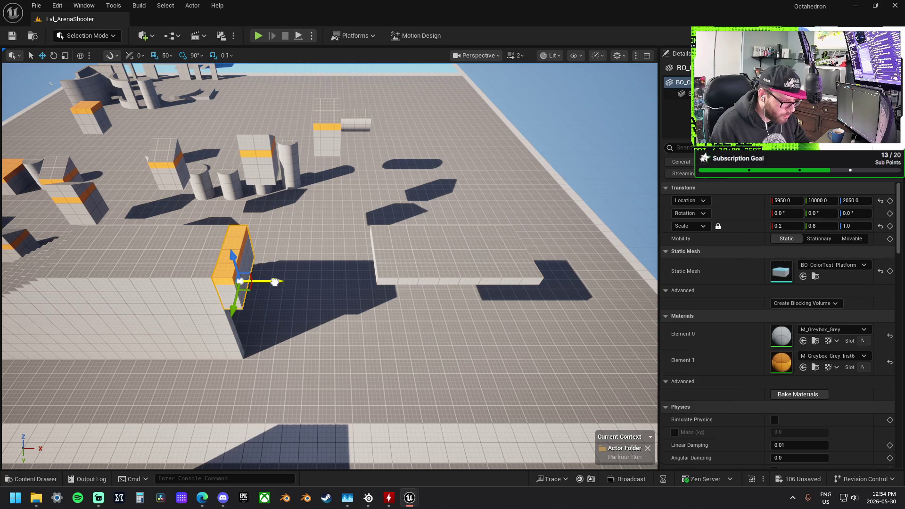
{"action": "left_click_drag", "start_coordinate": [275, 282], "coordinate": [394, 287]}
{"action": "left_click", "coordinate": [460, 265], "text": "ctrl"}
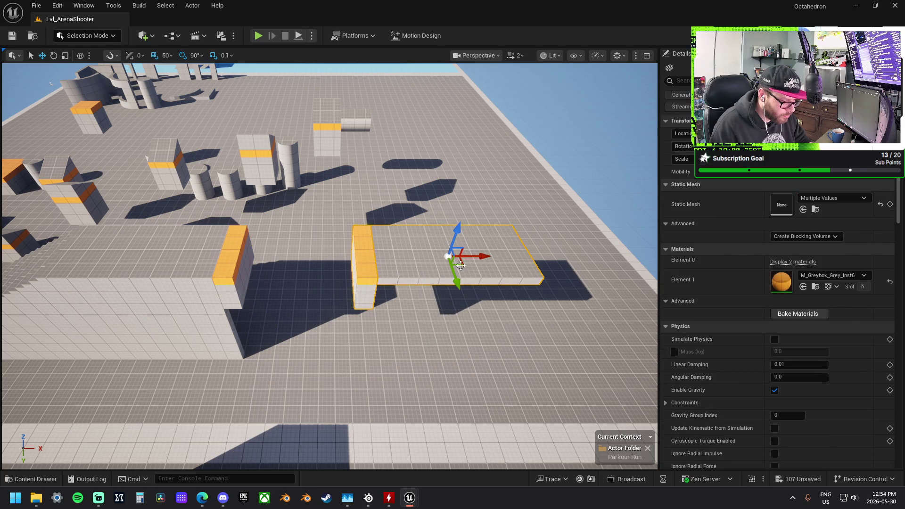
{"action": "left_click_drag", "start_coordinate": [486, 255], "coordinate": [375, 250]}
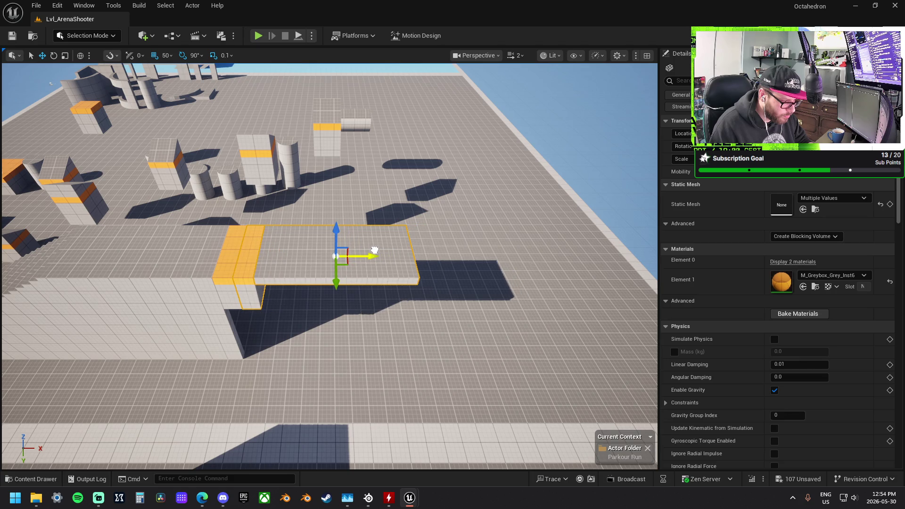
Set grid snapping to 100 and move the platform and pillar to the right
{"action": "left_click", "coordinate": [164, 57]}
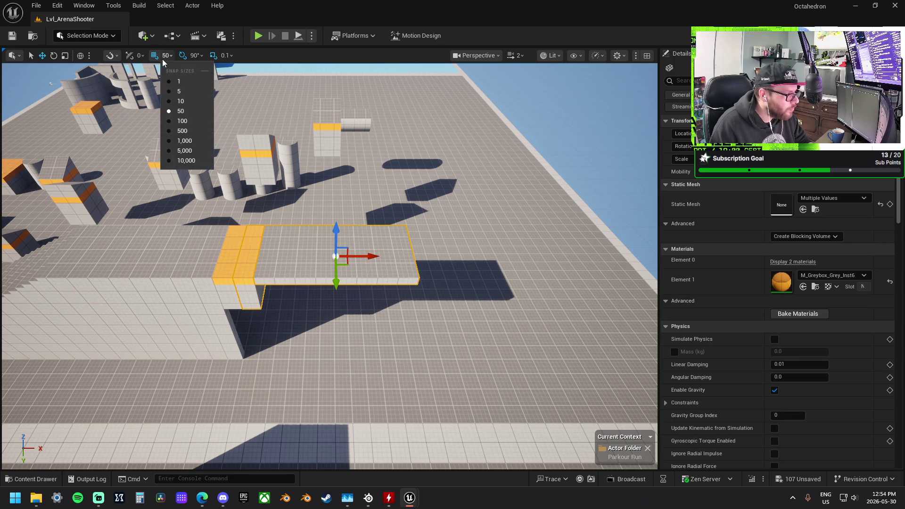
{"action": "left_click", "coordinate": [194, 122]}
{"action": "mouse_move", "coordinate": [373, 256]}
{"action": "left_mouse_down"}
{"action": "mouse_move", "coordinate": [408, 266]}
{"action": "mouse_move", "coordinate": [496, 262]}
{"action": "left_mouse_up"}
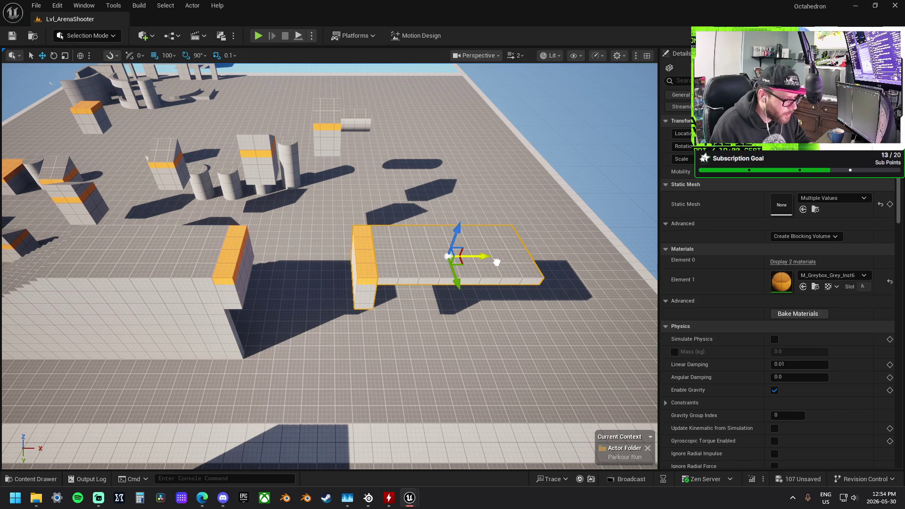
{"action": "key", "text": "w"}
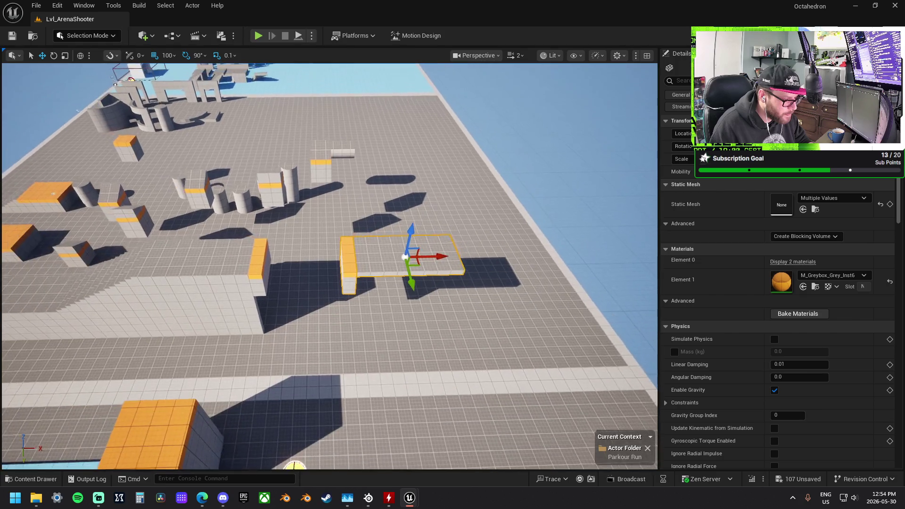
{"action": "key", "text": "w"}
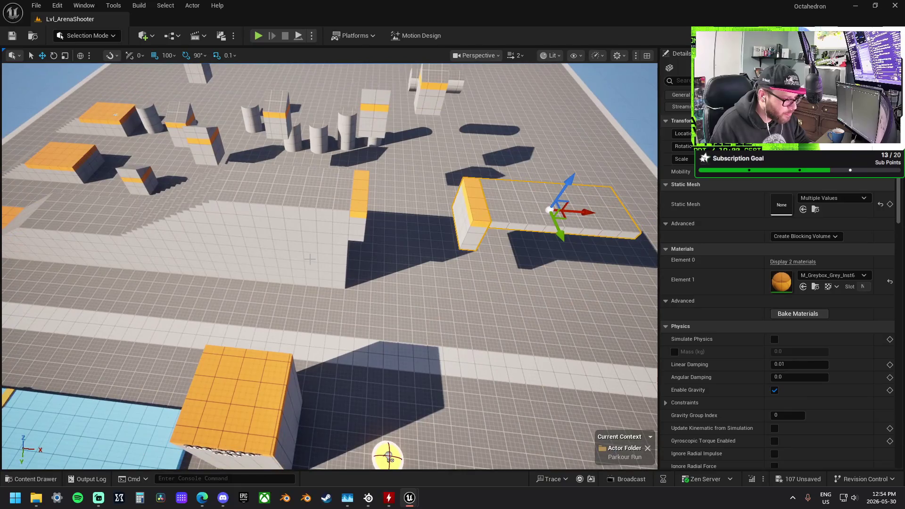
{"action": "left_click", "coordinate": [334, 249]}
Drop the wall to the floor with End, lift it onto the block top, and slide it along
{"action": "key", "text": "w"}
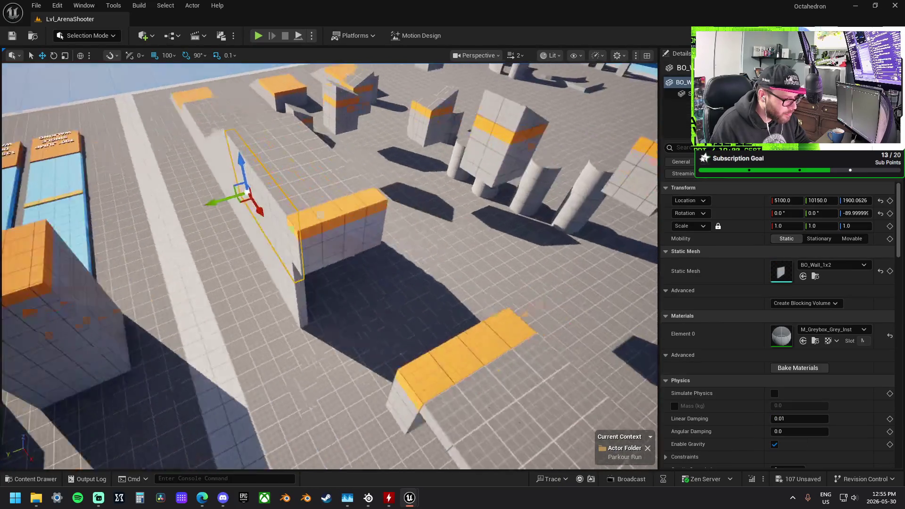
{"action": "key", "text": "End"}
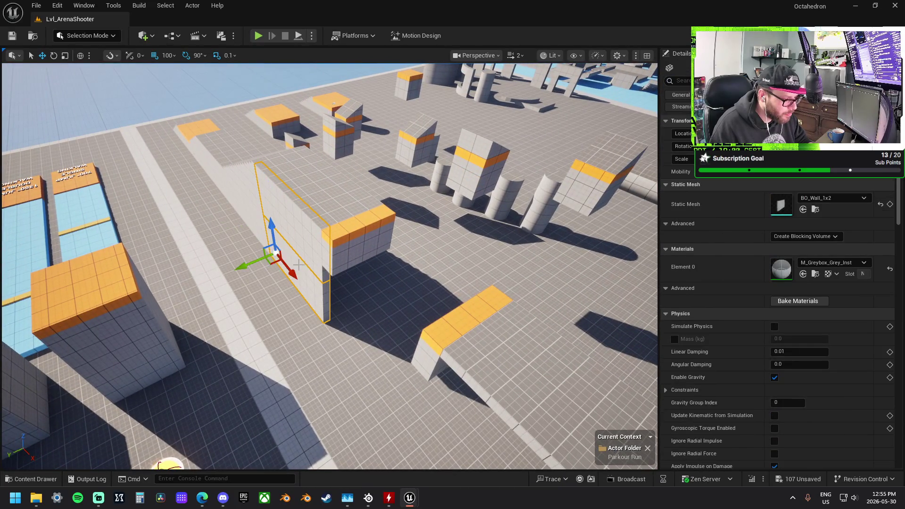
{"action": "mouse_move", "coordinate": [271, 246]}
{"action": "left_mouse_down"}
{"action": "mouse_move", "coordinate": [370, 227]}
{"action": "mouse_move", "coordinate": [321, 146]}
{"action": "mouse_move", "coordinate": [320, 184]}
{"action": "mouse_move", "coordinate": [151, 360]}
{"action": "mouse_move", "coordinate": [50, 371]}
{"action": "left_mouse_up"}
{"action": "left_click_drag", "start_coordinate": [328, 220], "coordinate": [310, 217]}
{"action": "left_click_drag", "start_coordinate": [346, 250], "coordinate": [358, 249]}
{"action": "mouse_move", "coordinate": [331, 275]}
{"action": "left_mouse_down"}
{"action": "mouse_move", "coordinate": [317, 275]}
{"action": "mouse_move", "coordinate": [310, 238]}
{"action": "left_mouse_up"}
Raise the lower wall piece to height 2300
{"action": "left_click", "coordinate": [311, 205]}
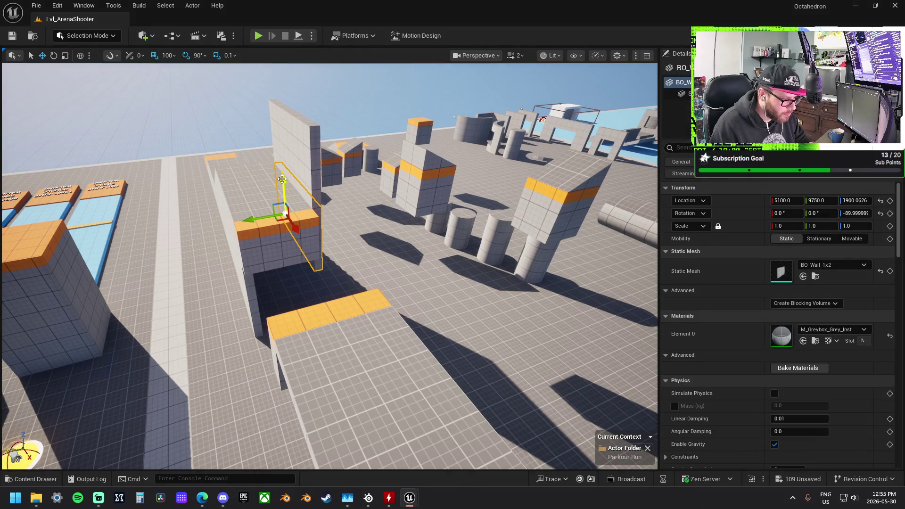
{"action": "mouse_move", "coordinate": [18, 453]}
{"action": "left_mouse_down"}
{"action": "mouse_move", "coordinate": [169, 299]}
{"action": "mouse_move", "coordinate": [158, 256]}
{"action": "left_mouse_up"}
{"action": "mouse_move", "coordinate": [330, 264]}
{"action": "left_mouse_down"}
{"action": "mouse_move", "coordinate": [315, 243]}
{"action": "mouse_move", "coordinate": [325, 238]}
{"action": "left_mouse_up"}
{"action": "mouse_move", "coordinate": [162, 297]}
{"action": "left_mouse_down", "text": "shift"}
{"action": "mouse_move", "coordinate": [142, 245]}
{"action": "mouse_move", "coordinate": [168, 193]}
{"action": "left_mouse_up", "text": "shift"}
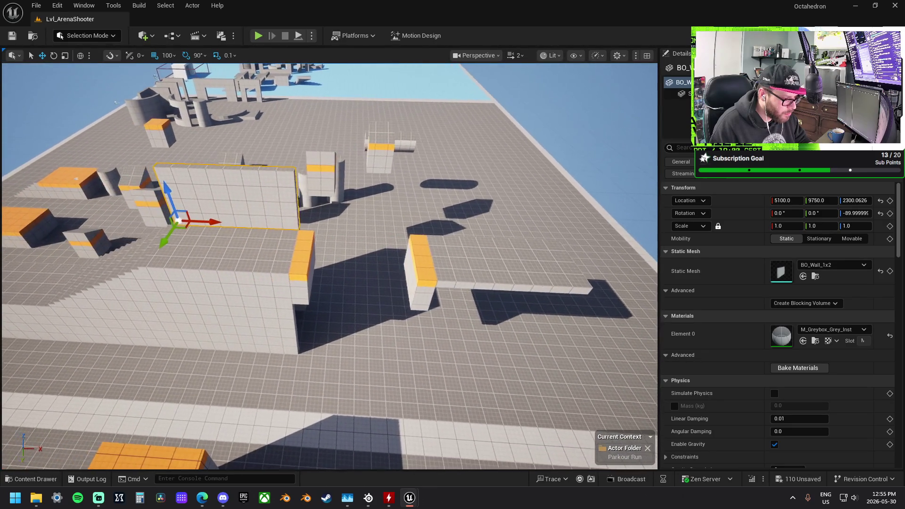
{"action": "mouse_move", "coordinate": [325, 238]}
{"action": "left_mouse_down"}
{"action": "mouse_move", "coordinate": [475, 247]}
{"action": "mouse_move", "coordinate": [436, 241]}
{"action": "mouse_move", "coordinate": [327, 270]}
{"action": "mouse_move", "coordinate": [547, 271]}
{"action": "mouse_move", "coordinate": [372, 225]}
{"action": "left_mouse_up"}
Move the ramp right onto the new section and turn it around 180 degrees
{"action": "mouse_move", "coordinate": [194, 209]}
{"action": "left_mouse_down"}
{"action": "mouse_move", "coordinate": [504, 253]}
{"action": "mouse_move", "coordinate": [545, 245]}
{"action": "mouse_move", "coordinate": [539, 237]}
{"action": "left_mouse_up"}
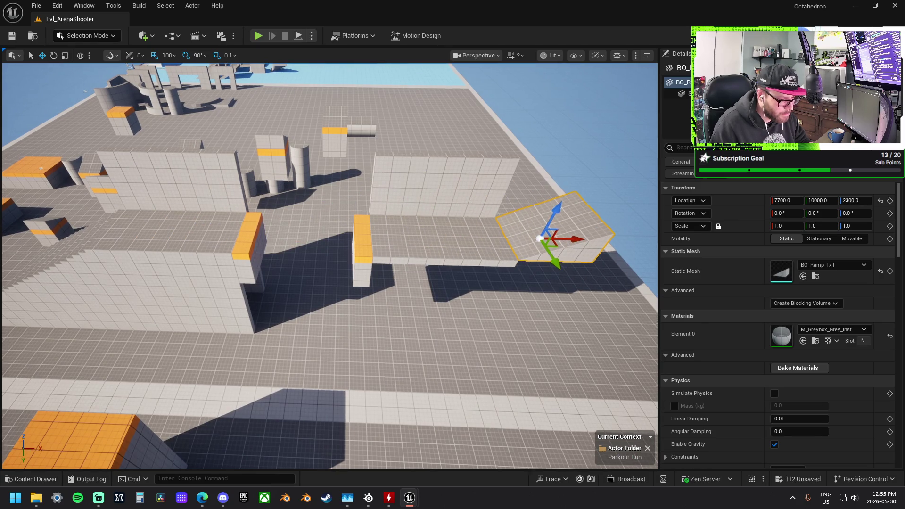
{"action": "key", "text": "e"}
{"action": "mouse_move", "coordinate": [380, 275]}
{"action": "left_mouse_down"}
{"action": "mouse_move", "coordinate": [410, 271]}
{"action": "mouse_move", "coordinate": [432, 242]}
{"action": "left_mouse_up"}
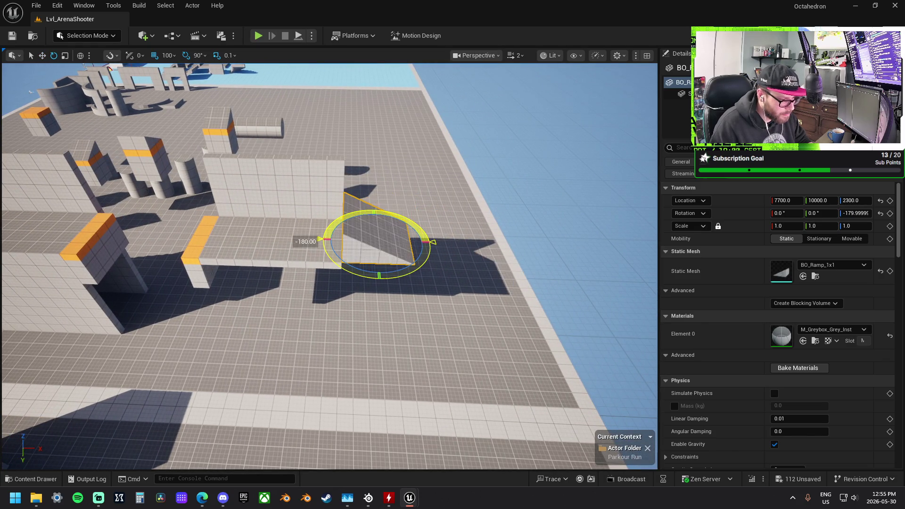
{"action": "left_click_drag", "start_coordinate": [264, 241], "coordinate": [231, 239]}
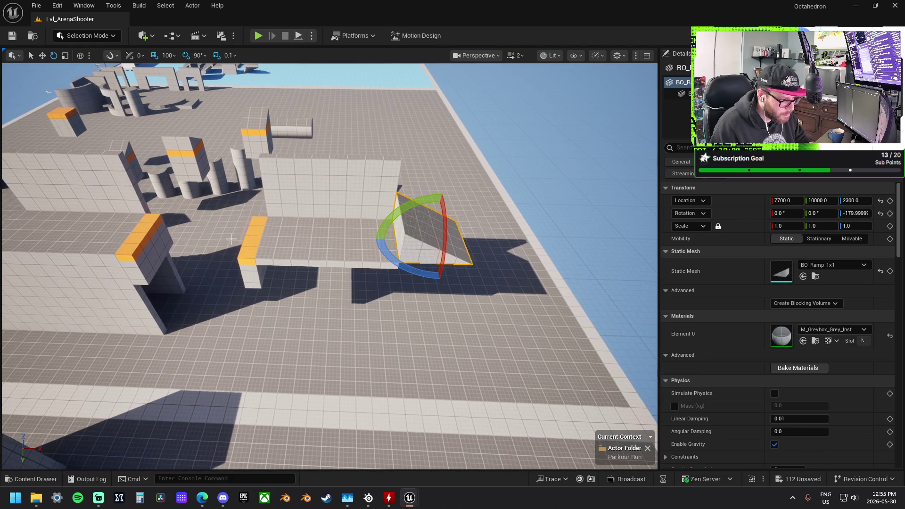
Set the orange platform onto the wall beside the ramp
{"action": "left_click", "coordinate": [255, 244]}
{"action": "key", "text": "w"}
{"action": "left_click_drag", "start_coordinate": [269, 259], "coordinate": [403, 239]}
{"action": "key", "text": "w"}
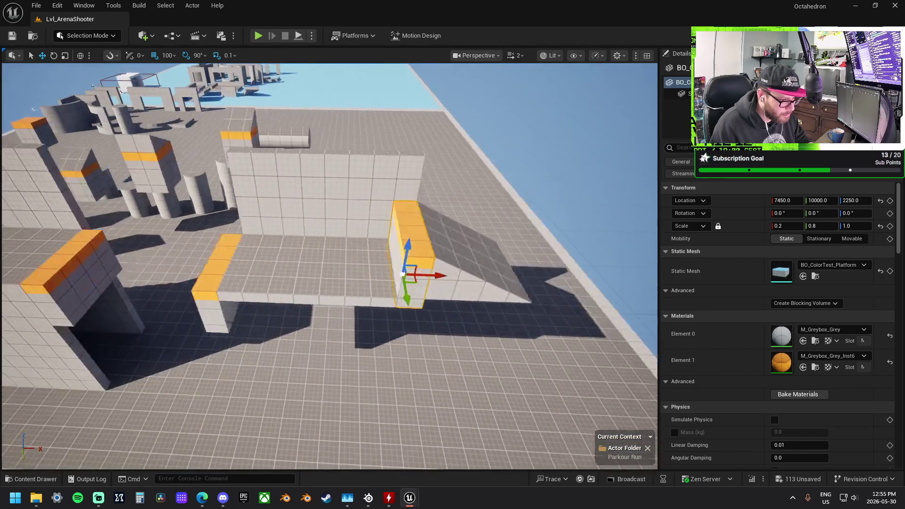
Move the floor platform out past the ramp and raise it to 2550
{"action": "left_click", "coordinate": [340, 257]}
{"action": "left_click", "coordinate": [265, 254]}
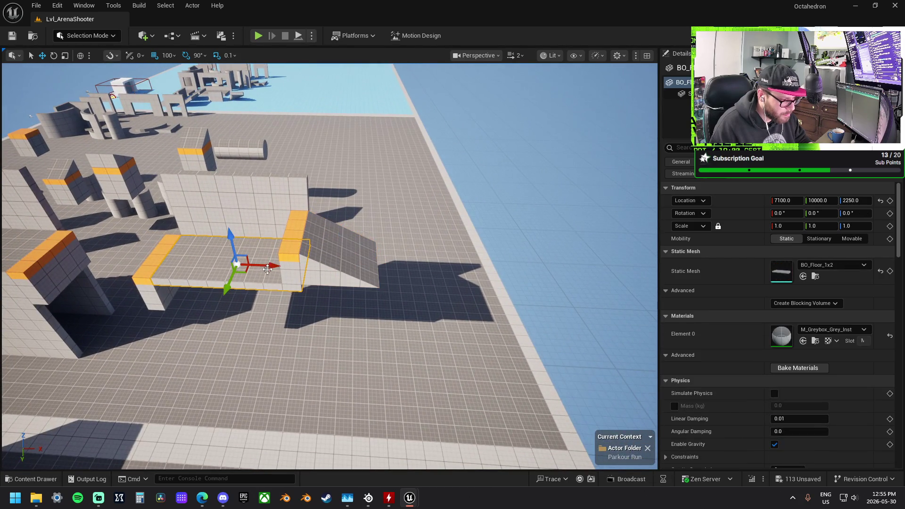
{"action": "left_click_drag", "start_coordinate": [267, 267], "coordinate": [418, 268]}
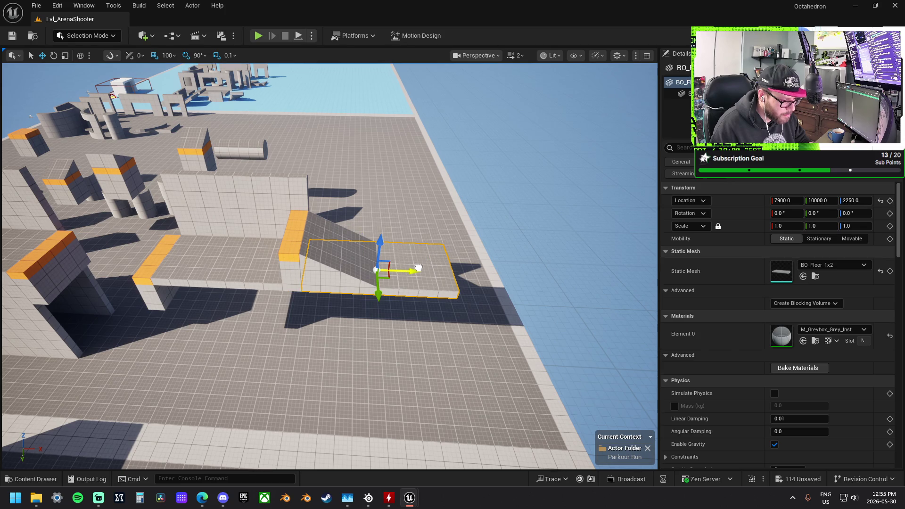
{"action": "key", "text": "d"}
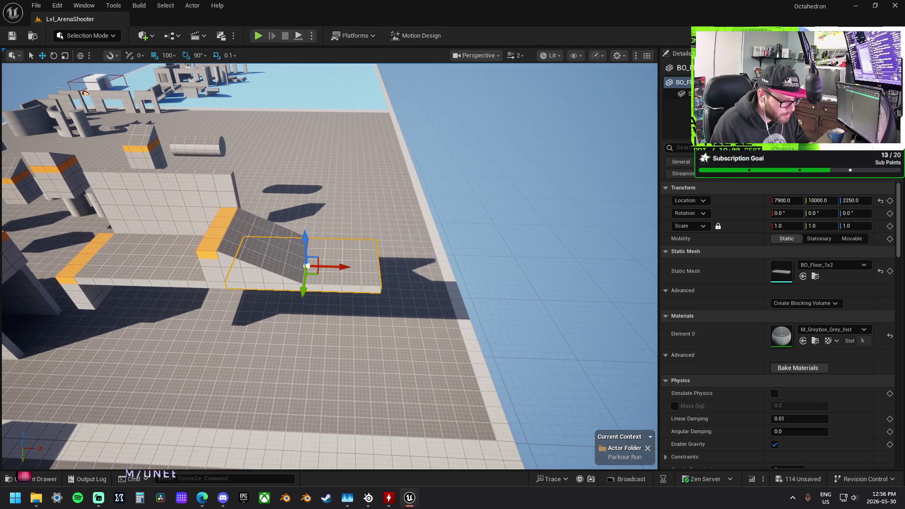
{"action": "left_click_drag", "start_coordinate": [307, 238], "coordinate": [308, 219]}
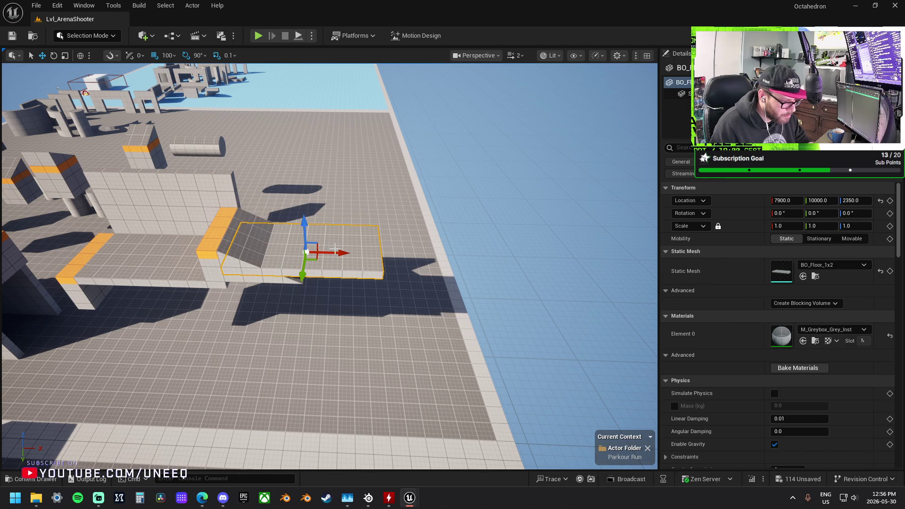
{"action": "left_click_drag", "start_coordinate": [340, 254], "coordinate": [490, 272]}
{"action": "left_click_drag", "start_coordinate": [463, 232], "coordinate": [483, 187]}
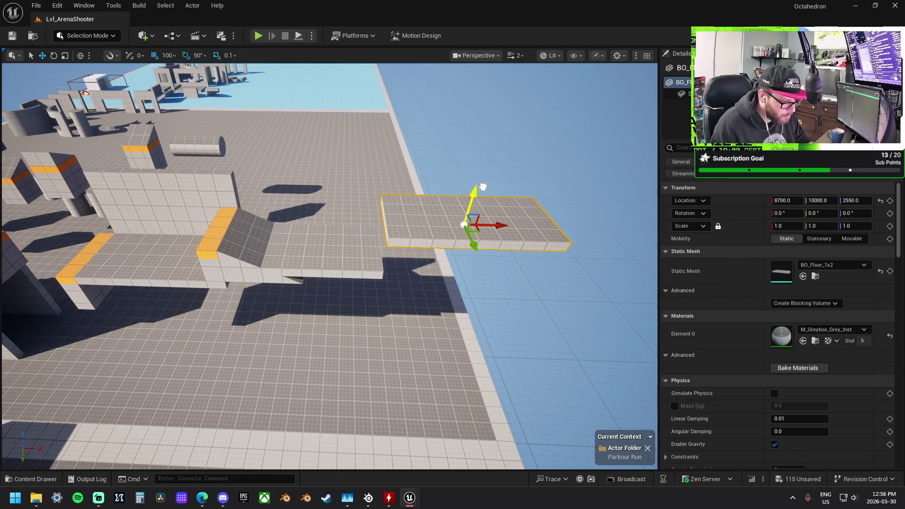
Copy the orange-edged block onto the platform's edge, then copy the ramp and block to its far end
{"action": "left_click", "coordinate": [92, 260]}
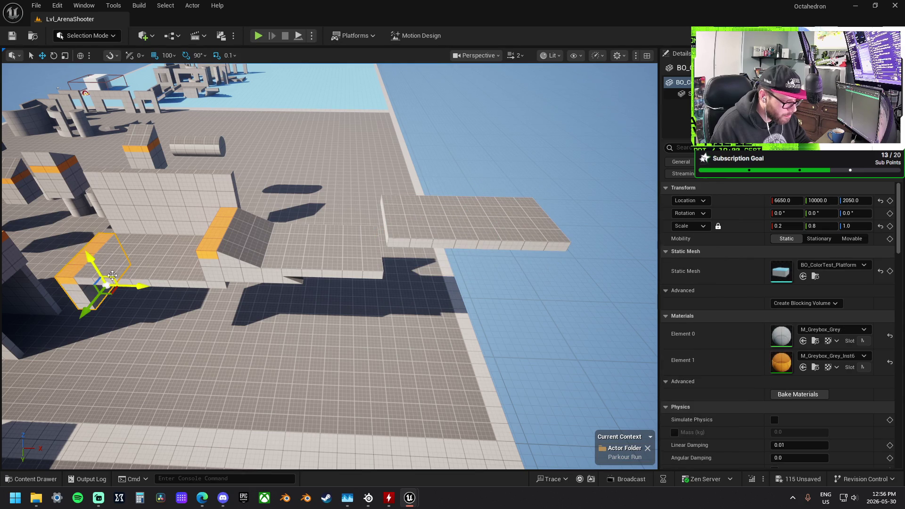
{"action": "mouse_move", "coordinate": [101, 271]}
{"action": "left_mouse_down"}
{"action": "mouse_move", "coordinate": [368, 257]}
{"action": "mouse_move", "coordinate": [386, 243]}
{"action": "left_mouse_up"}
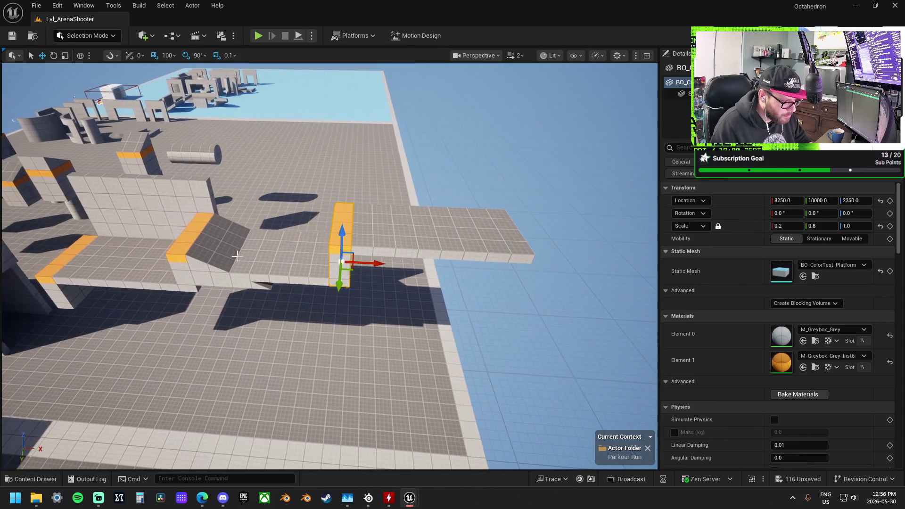
{"action": "left_click", "coordinate": [204, 238]}
{"action": "left_click", "coordinate": [200, 237], "text": "ctrl"}
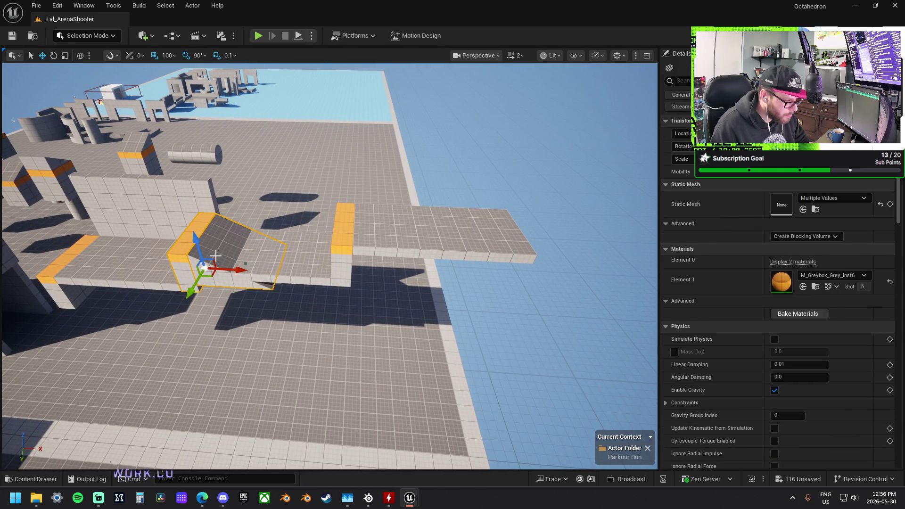
{"action": "mouse_move", "coordinate": [216, 261]}
{"action": "left_mouse_down"}
{"action": "mouse_move", "coordinate": [440, 218]}
{"action": "mouse_move", "coordinate": [552, 218]}
{"action": "left_mouse_up"}
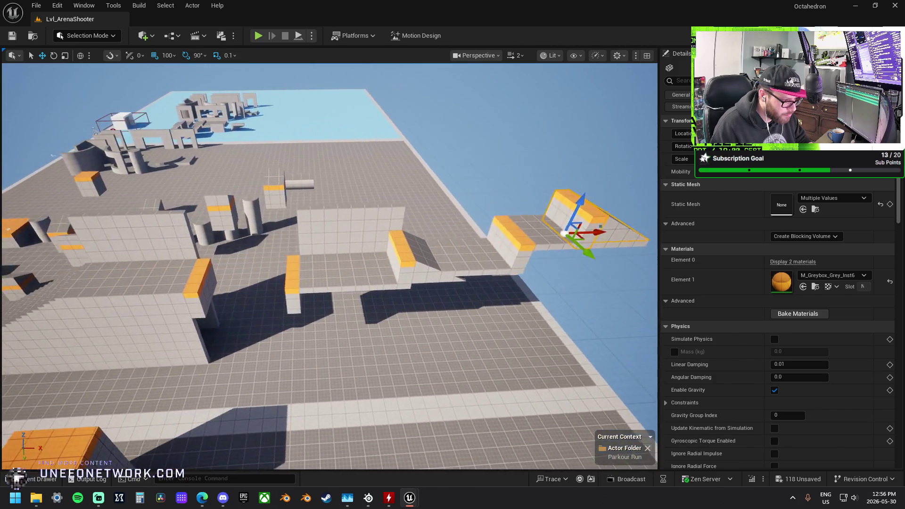
{"action": "left_click", "coordinate": [284, 230]}
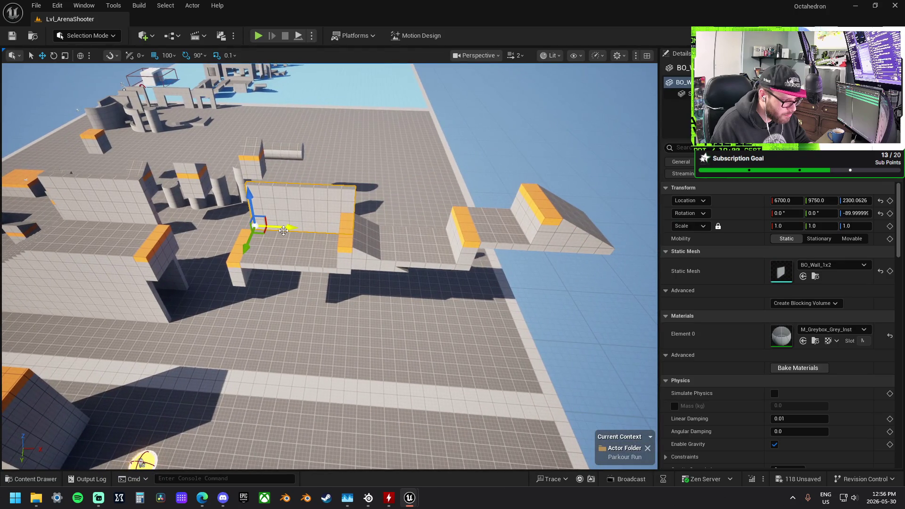
Delete the surplus wall pieces, three in total
{"action": "left_click", "coordinate": [171, 223], "text": "ctrl"}
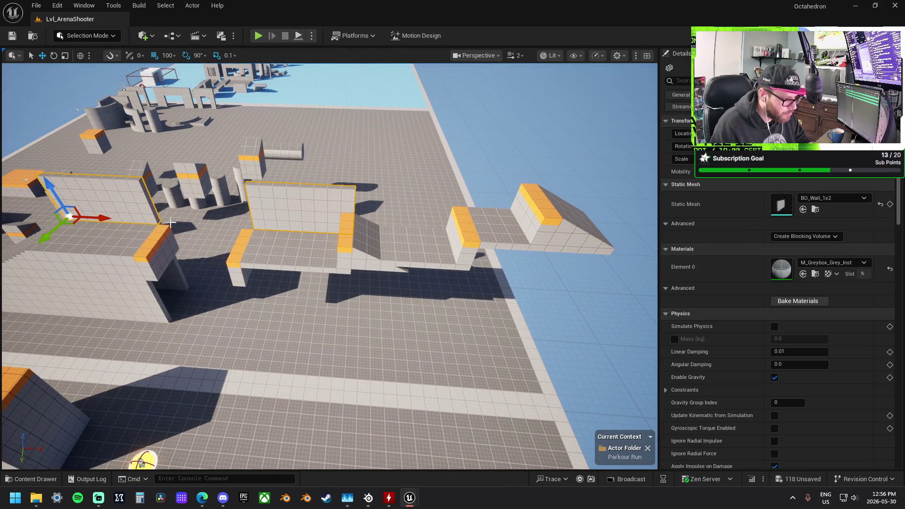
{"action": "key", "text": "Delete"}
{"action": "left_click", "coordinate": [182, 278]}
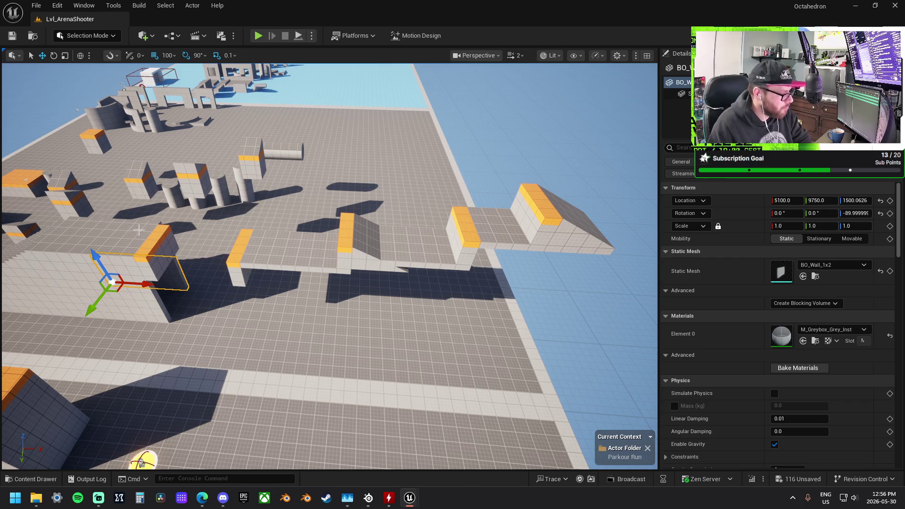
{"action": "key", "text": "ctrl+z"}
{"action": "key", "text": "ctrl+y"}
{"action": "key", "text": "ctrl+z"}
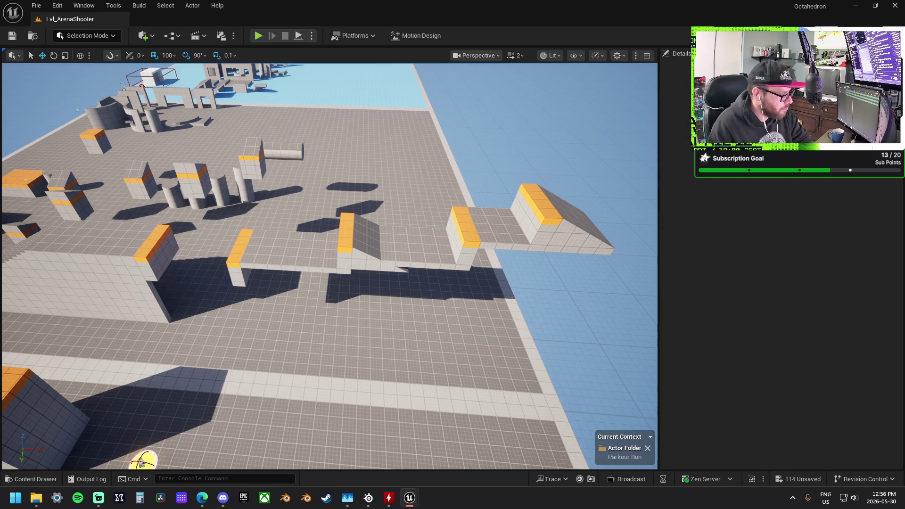
Move the remaining wall out to the far section at X 9300, Z 2400
{"action": "left_click", "coordinate": [136, 296]}
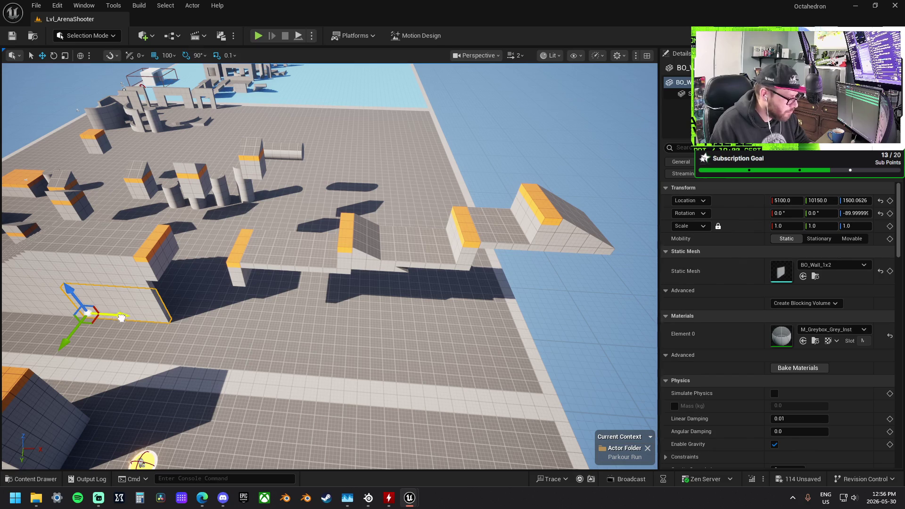
{"action": "mouse_move", "coordinate": [276, 337]}
{"action": "left_mouse_down"}
{"action": "mouse_move", "coordinate": [301, 340]}
{"action": "mouse_move", "coordinate": [242, 331]}
{"action": "left_mouse_up"}
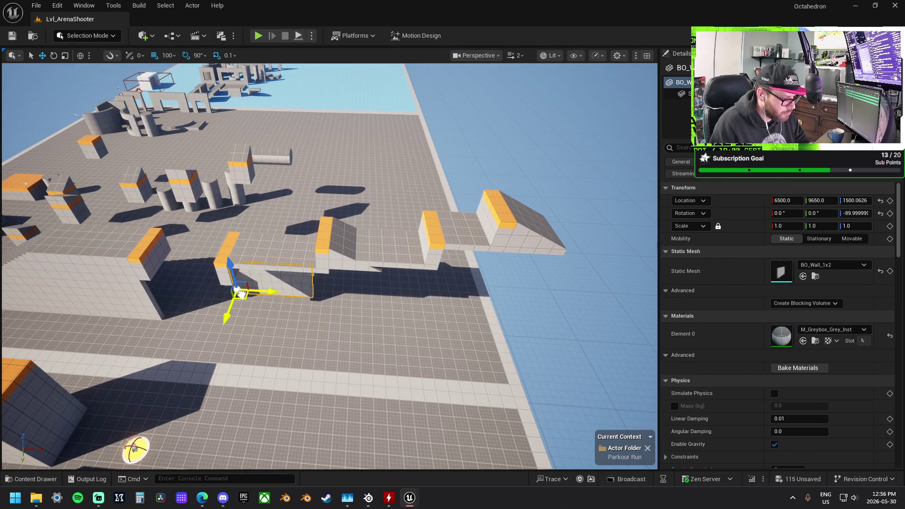
{"action": "left_click_drag", "start_coordinate": [258, 277], "coordinate": [571, 278]}
{"action": "mouse_move", "coordinate": [330, 354]}
{"action": "left_mouse_down"}
{"action": "mouse_move", "coordinate": [358, 359]}
{"action": "mouse_move", "coordinate": [396, 344]}
{"action": "mouse_move", "coordinate": [457, 341]}
{"action": "mouse_move", "coordinate": [358, 349]}
{"action": "left_mouse_up"}
{"action": "mouse_move", "coordinate": [258, 431]}
{"action": "left_mouse_down"}
{"action": "mouse_move", "coordinate": [296, 382]}
{"action": "mouse_move", "coordinate": [122, 415]}
{"action": "mouse_move", "coordinate": [68, 387]}
{"action": "mouse_move", "coordinate": [313, 396]}
{"action": "left_mouse_up"}
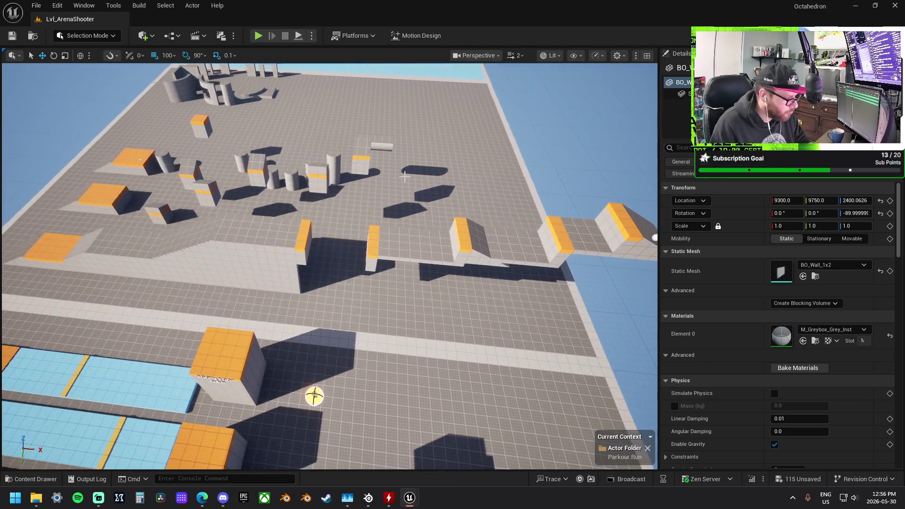
{"action": "key", "text": "ctrl+z"}
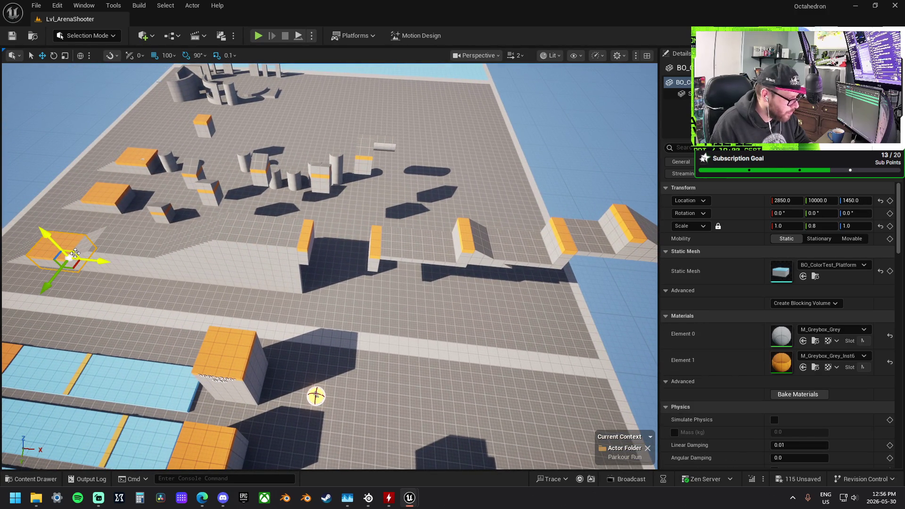
Move the orange platform to 9350, 9500, 2350 beside the far ramp, next to the grey wall
{"action": "left_click_drag", "start_coordinate": [94, 253], "coordinate": [591, 253]}
{"action": "key", "text": "f"}
{"action": "mouse_move", "coordinate": [308, 242]}
{"action": "left_mouse_down"}
{"action": "mouse_move", "coordinate": [417, 250]}
{"action": "mouse_move", "coordinate": [330, 264]}
{"action": "mouse_move", "coordinate": [253, 291]}
{"action": "left_mouse_up"}
{"action": "mouse_move", "coordinate": [206, 320]}
{"action": "left_mouse_down"}
{"action": "mouse_move", "coordinate": [320, 330]}
{"action": "mouse_move", "coordinate": [350, 342]}
{"action": "left_mouse_up"}
{"action": "mouse_move", "coordinate": [318, 385]}
{"action": "left_mouse_down"}
{"action": "mouse_move", "coordinate": [318, 367]}
{"action": "mouse_move", "coordinate": [245, 373]}
{"action": "mouse_move", "coordinate": [168, 354]}
{"action": "mouse_move", "coordinate": [188, 321]}
{"action": "left_mouse_up"}
{"action": "left_click", "coordinate": [367, 349]}
{"action": "key", "text": "f"}
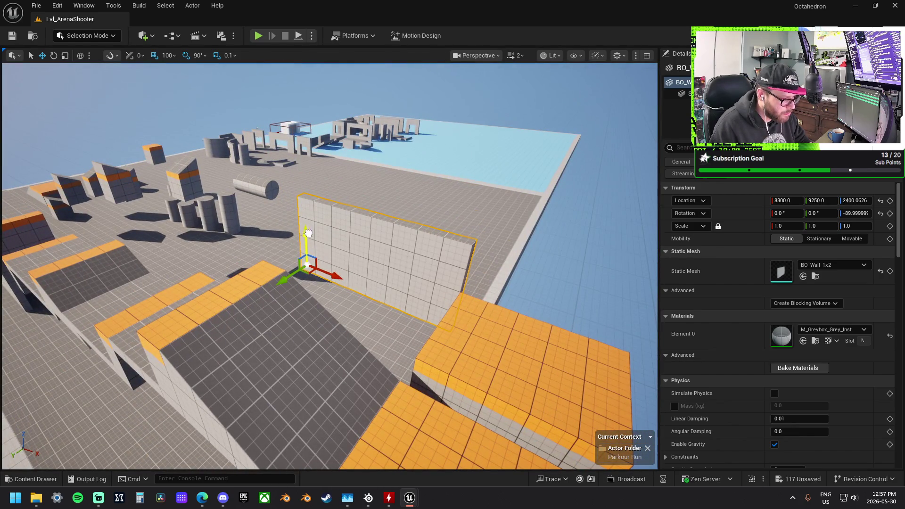
Raise the wall panel to 2600, set grid snap to 50, and fine-tune its position
{"action": "left_click_drag", "start_coordinate": [307, 233], "coordinate": [306, 208]}
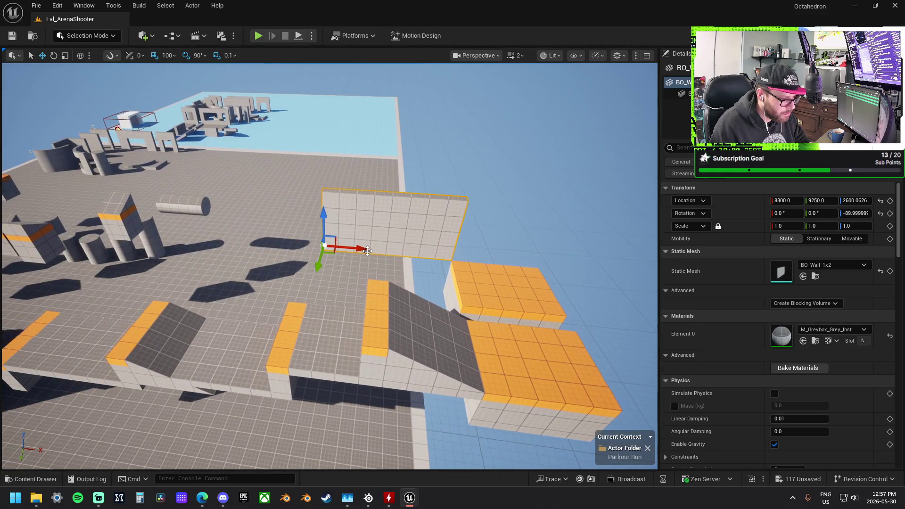
{"action": "mouse_move", "coordinate": [359, 251]}
{"action": "left_mouse_down"}
{"action": "mouse_move", "coordinate": [339, 231]}
{"action": "mouse_move", "coordinate": [303, 240]}
{"action": "left_mouse_up"}
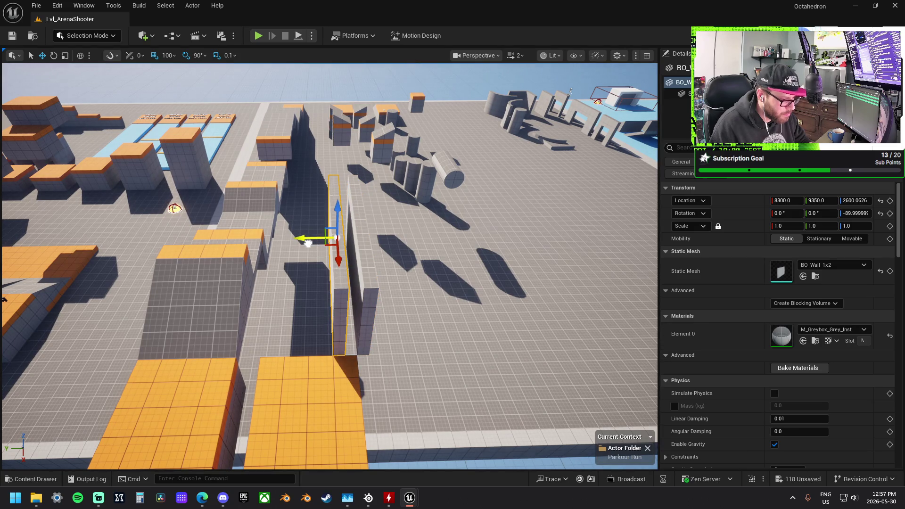
{"action": "left_click", "coordinate": [160, 56]}
{"action": "left_click", "coordinate": [175, 114]}
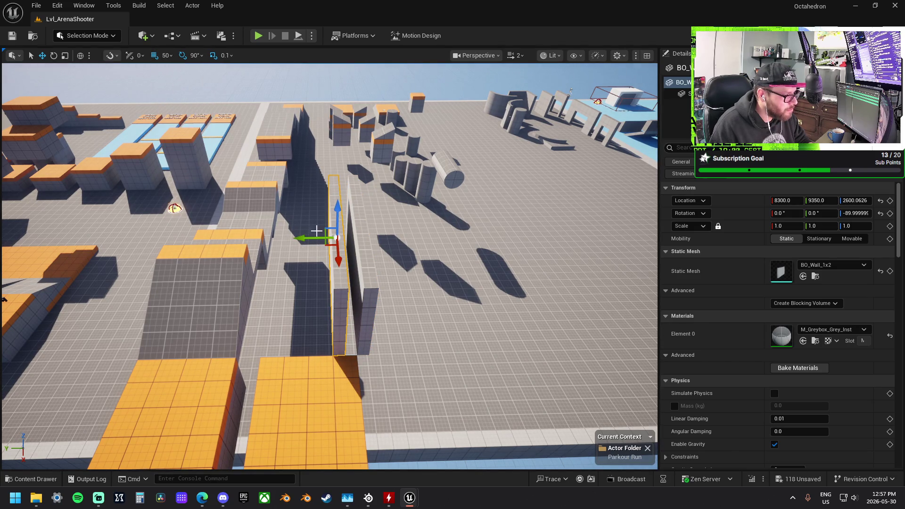
{"action": "left_click_drag", "start_coordinate": [302, 238], "coordinate": [310, 238]}
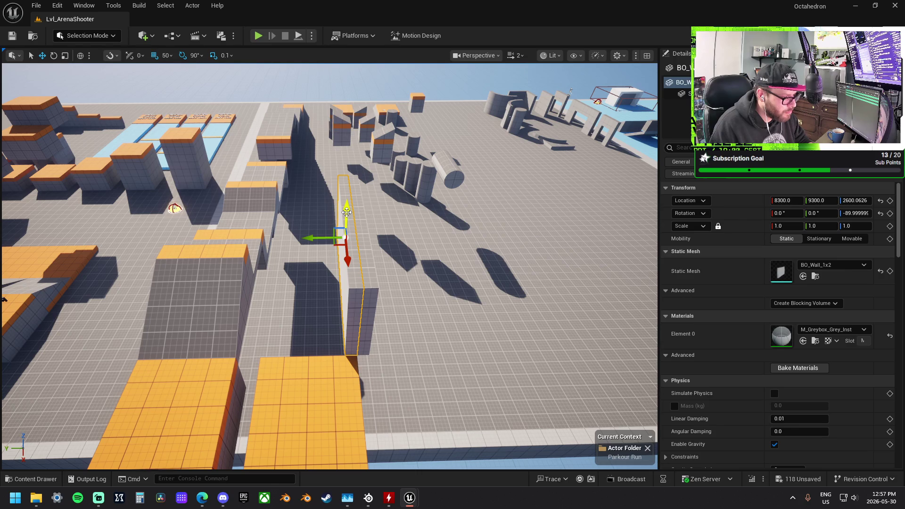
{"action": "left_click_drag", "start_coordinate": [346, 212], "coordinate": [348, 247]}
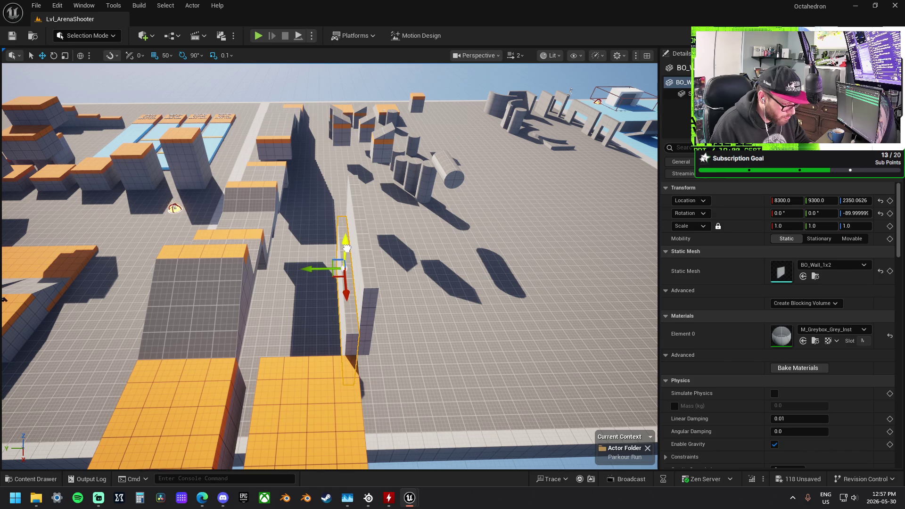
{"action": "key", "text": "f"}
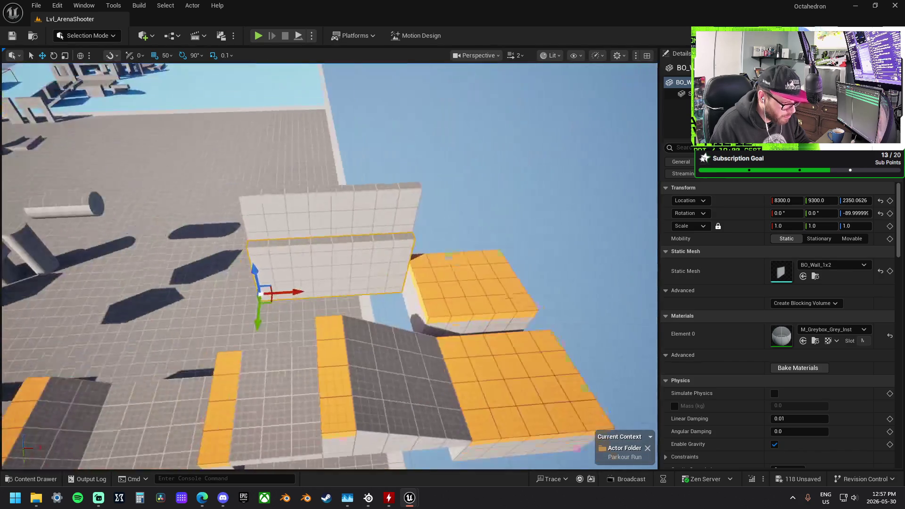
{"action": "scroll", "coordinate": [778, 329], "scroll_direction": "down", "scroll_amount": 3}
Duplicate the wall panel alongside and raise the panels to height 3000
{"action": "mouse_move", "coordinate": [510, 260]}
{"action": "left_mouse_down"}
{"action": "mouse_move", "coordinate": [330, 260]}
{"action": "mouse_move", "coordinate": [354, 260]}
{"action": "left_mouse_up"}
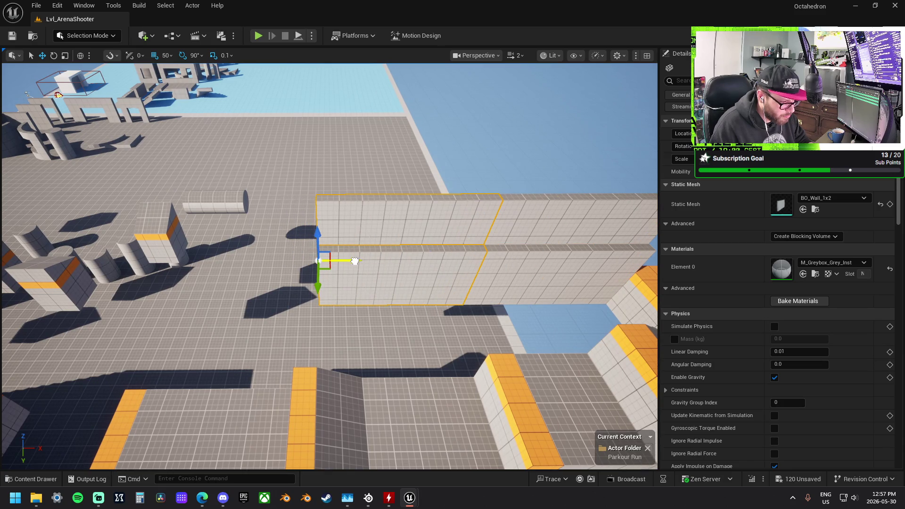
{"action": "left_click_drag", "start_coordinate": [319, 233], "coordinate": [334, 186]}
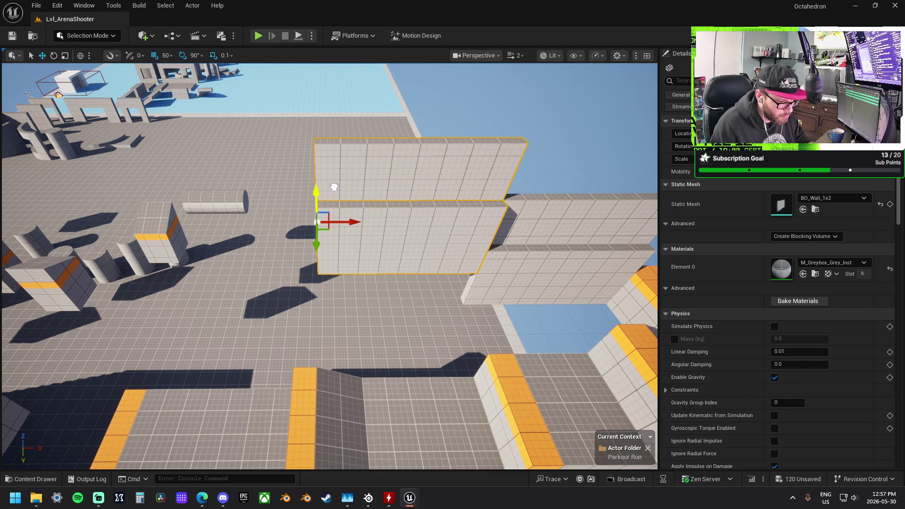
{"action": "scroll", "coordinate": [385, 218], "scroll_direction": "down", "scroll_amount": 3}
{"action": "left_click_drag", "start_coordinate": [282, 245], "coordinate": [299, 171]}
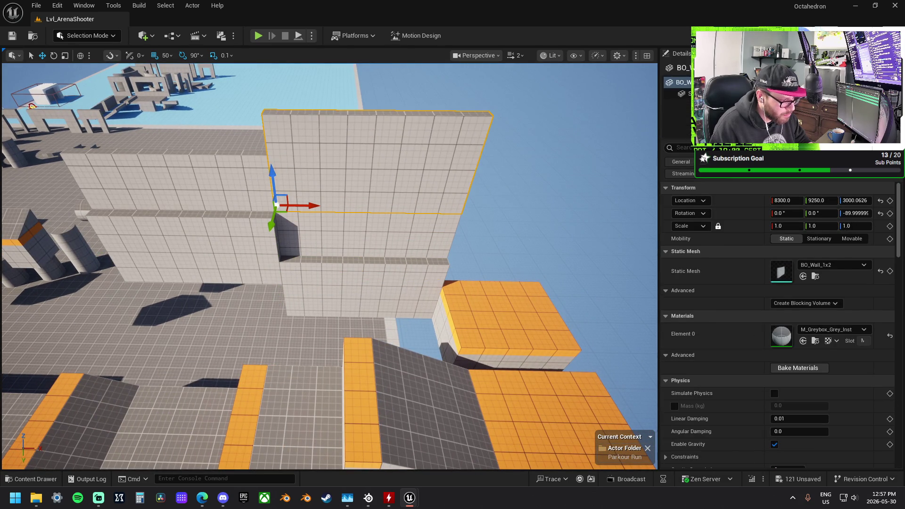
{"action": "left_click", "coordinate": [124, 206]}
{"action": "left_click_drag", "start_coordinate": [111, 201], "coordinate": [102, 174]}
{"action": "mouse_move", "coordinate": [181, 232]}
{"action": "left_mouse_down"}
{"action": "mouse_move", "coordinate": [196, 229]}
{"action": "mouse_move", "coordinate": [181, 232]}
{"action": "left_mouse_up"}
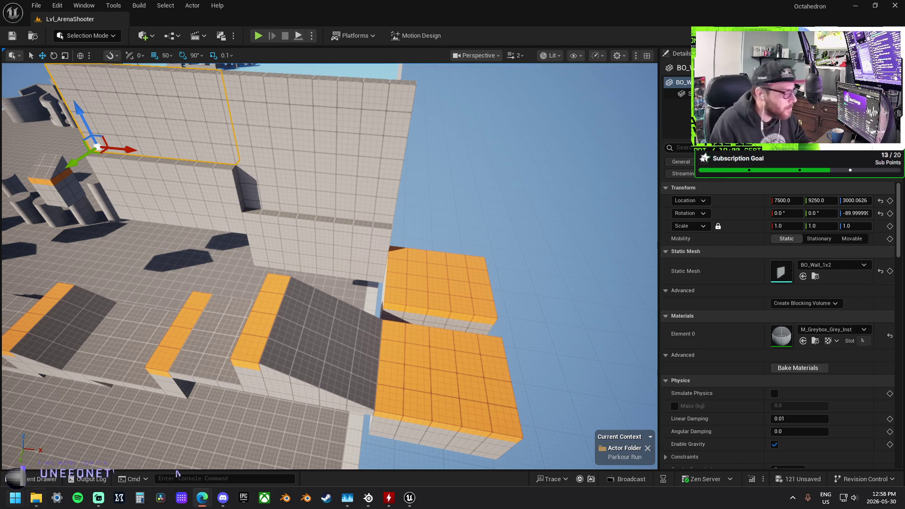
Delete the two lower wall panels and slide the upper wall to X 7500
{"action": "key", "text": "ctrl+z"}
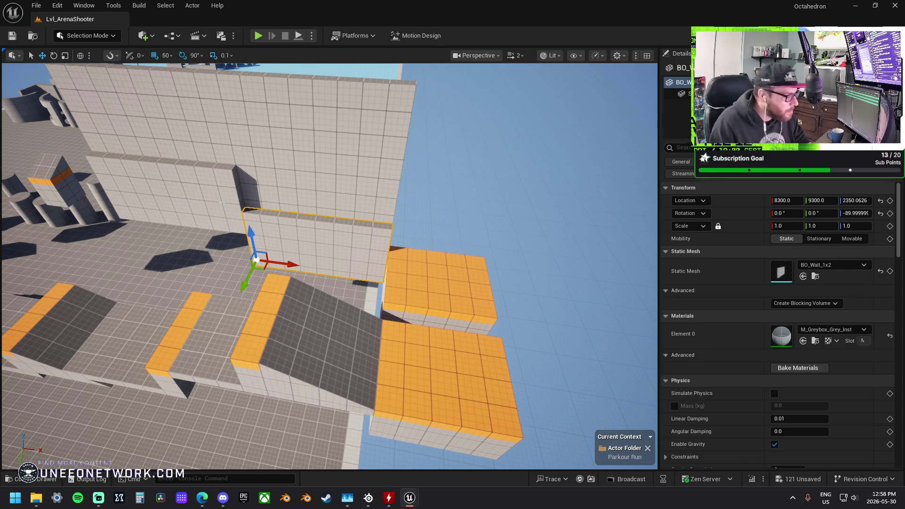
{"action": "left_click", "coordinate": [221, 202], "text": "ctrl"}
{"action": "key", "text": "ctrl+z"}
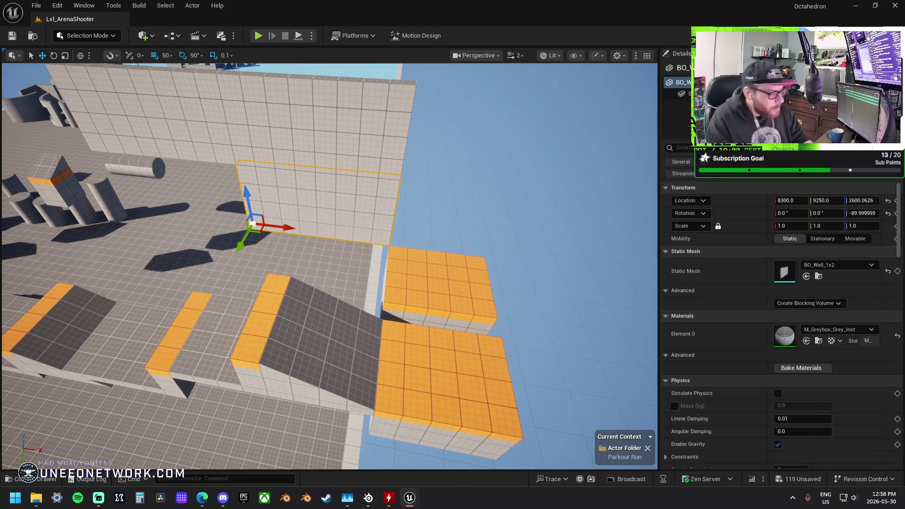
{"action": "left_click", "coordinate": [245, 156]}
{"action": "mouse_move", "coordinate": [245, 155]}
{"action": "left_mouse_down"}
{"action": "mouse_move", "coordinate": [95, 152]}
{"action": "mouse_move", "coordinate": [90, 184]}
{"action": "left_mouse_up"}
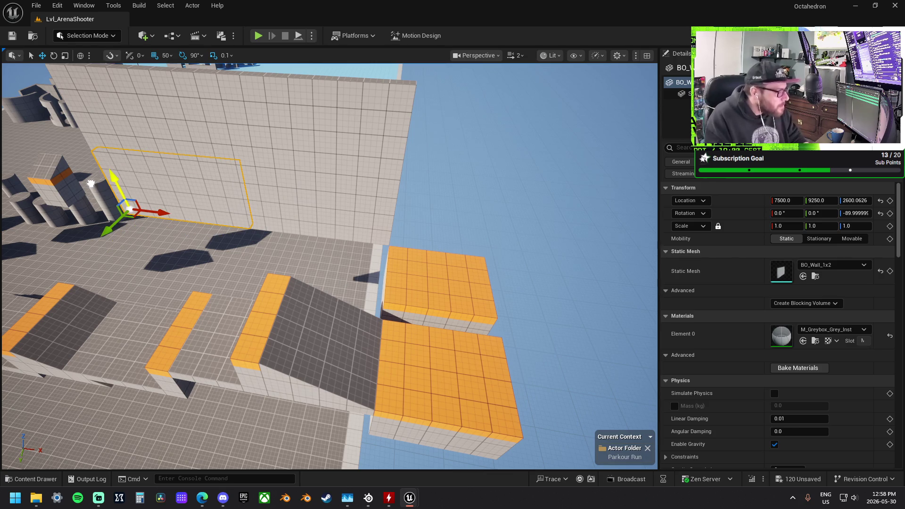
Duplicate the orange platform against the wall as a ledge scaled to Y 0.2
{"action": "left_click", "coordinate": [423, 294]}
{"action": "left_click_drag", "start_coordinate": [440, 303], "coordinate": [329, 246]}
{"action": "key", "text": "r"}
{"action": "left_click_drag", "start_coordinate": [312, 281], "coordinate": [317, 247]}
{"action": "key", "text": "w"}
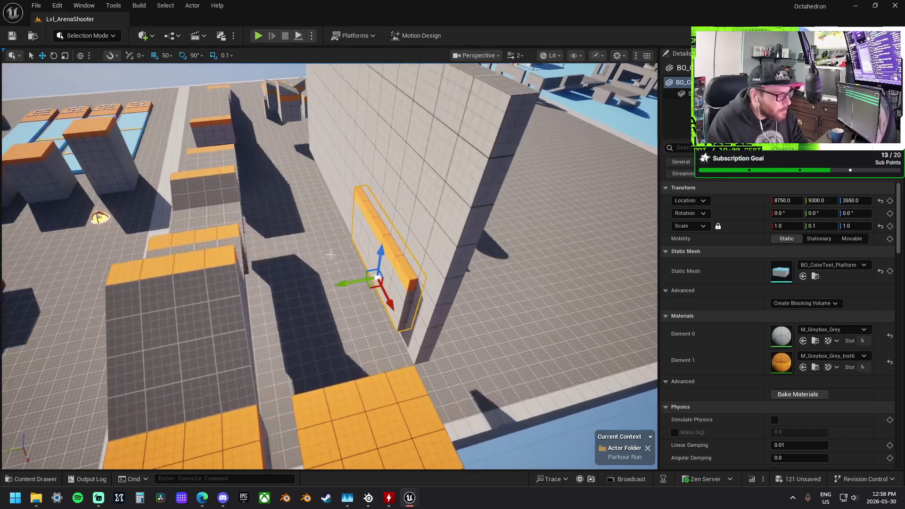
{"action": "key", "text": "r"}
{"action": "left_click_drag", "start_coordinate": [349, 283], "coordinate": [345, 285]}
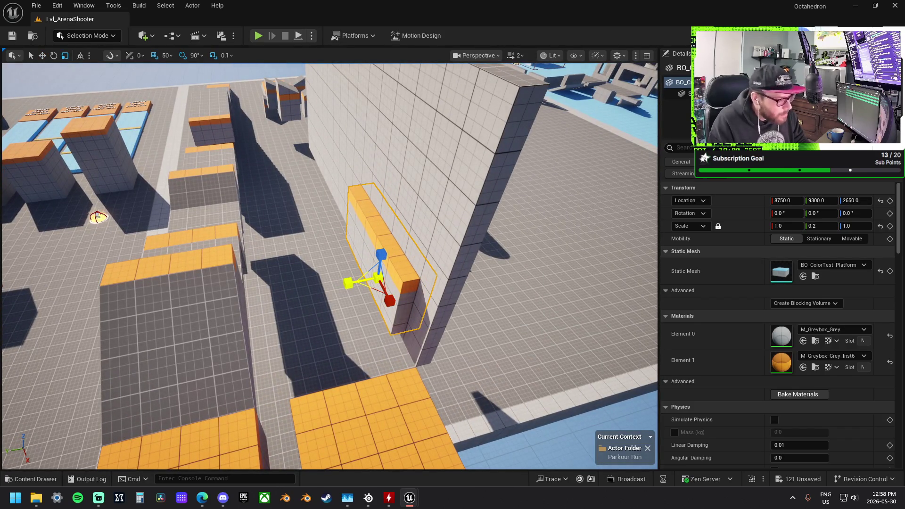
{"action": "key", "text": "w"}
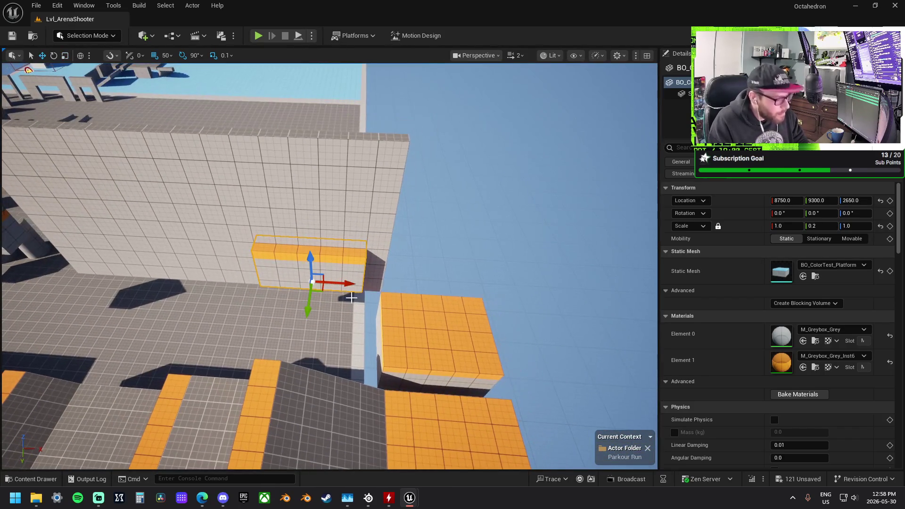
Copy the ledge and place the copy lower and further left at 7550, 9300, 2650
{"action": "mouse_move", "coordinate": [325, 278]}
{"action": "left_mouse_down"}
{"action": "mouse_move", "coordinate": [194, 249]}
{"action": "mouse_move", "coordinate": [198, 232]}
{"action": "mouse_move", "coordinate": [198, 243]}
{"action": "left_mouse_up"}
{"action": "key", "text": "f"}
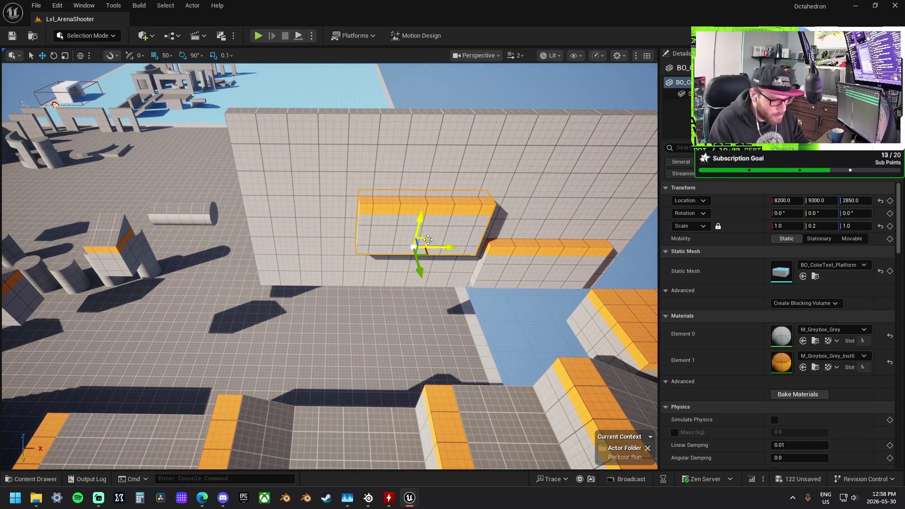
{"action": "mouse_move", "coordinate": [427, 240]}
{"action": "left_mouse_down"}
{"action": "mouse_move", "coordinate": [240, 264]}
{"action": "mouse_move", "coordinate": [272, 274]}
{"action": "mouse_move", "coordinate": [268, 202]}
{"action": "mouse_move", "coordinate": [273, 274]}
{"action": "mouse_move", "coordinate": [281, 271]}
{"action": "left_mouse_up"}
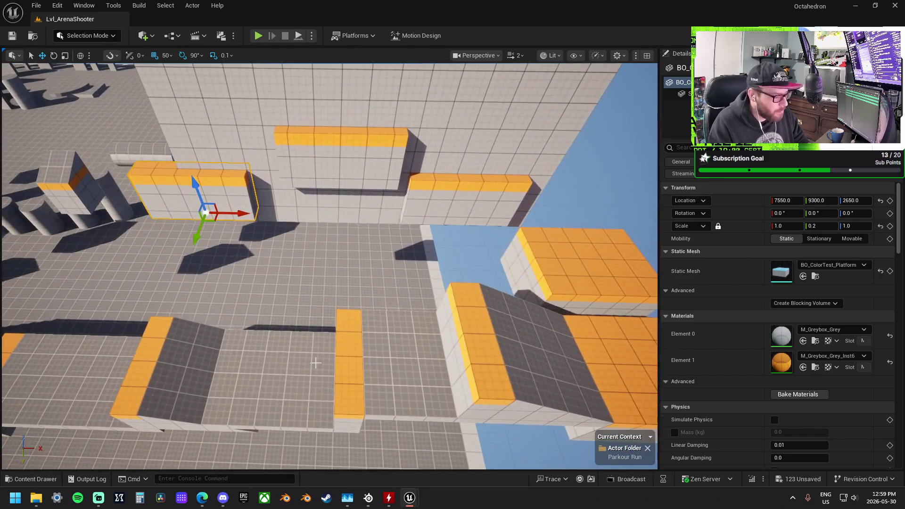
{"action": "left_click", "coordinate": [313, 364]}
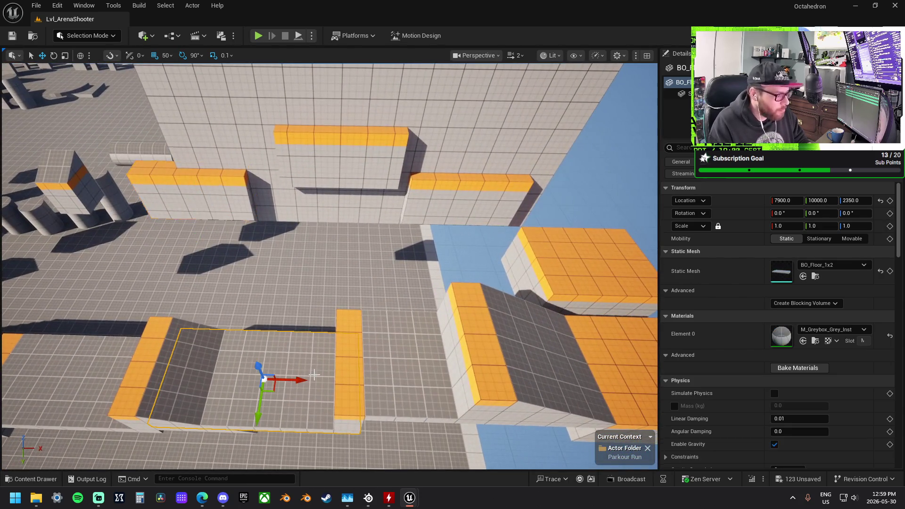
Lift the BO_Floor_1x2 slab into a floating platform at 6700, 9450, 2700
{"action": "mouse_move", "coordinate": [382, 385]}
{"action": "left_mouse_down"}
{"action": "mouse_move", "coordinate": [294, 375]}
{"action": "mouse_move", "coordinate": [240, 249]}
{"action": "left_mouse_up"}
{"action": "key", "text": "f"}
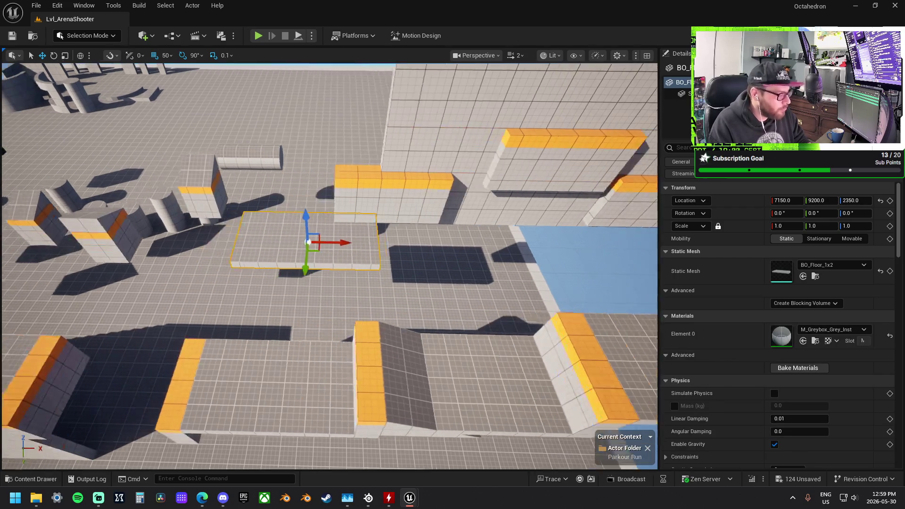
{"action": "mouse_move", "coordinate": [364, 247]}
{"action": "left_mouse_down"}
{"action": "mouse_move", "coordinate": [315, 235]}
{"action": "mouse_move", "coordinate": [353, 161]}
{"action": "mouse_move", "coordinate": [383, 145]}
{"action": "left_mouse_up"}
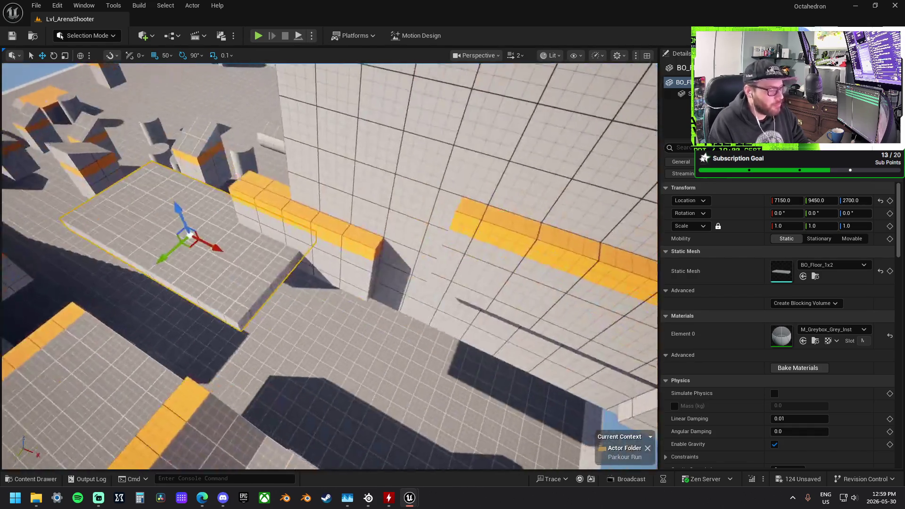
{"action": "left_click_drag", "start_coordinate": [329, 267], "coordinate": [330, 231]}
{"action": "left_click_drag", "start_coordinate": [454, 218], "coordinate": [368, 216]}
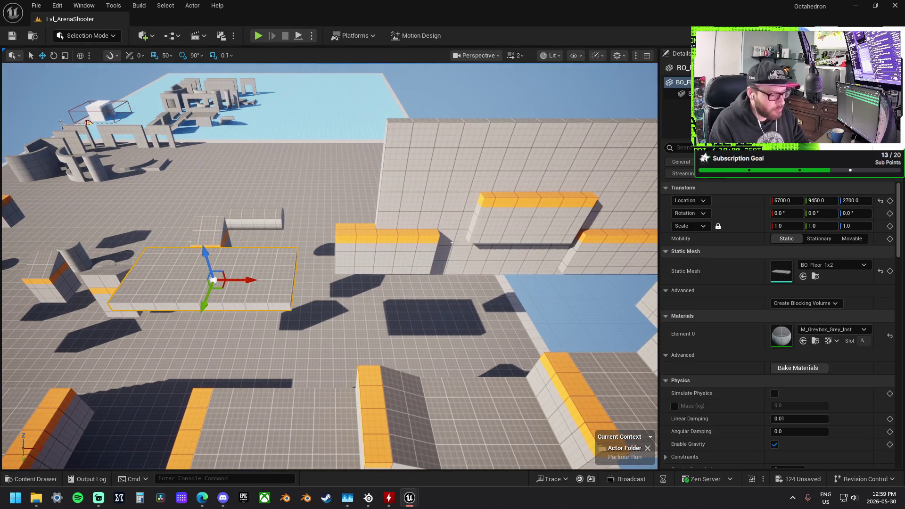
Shift the wall panel along Y and drag the narrow platform copy to a new spot
{"action": "left_click", "coordinate": [417, 221]}
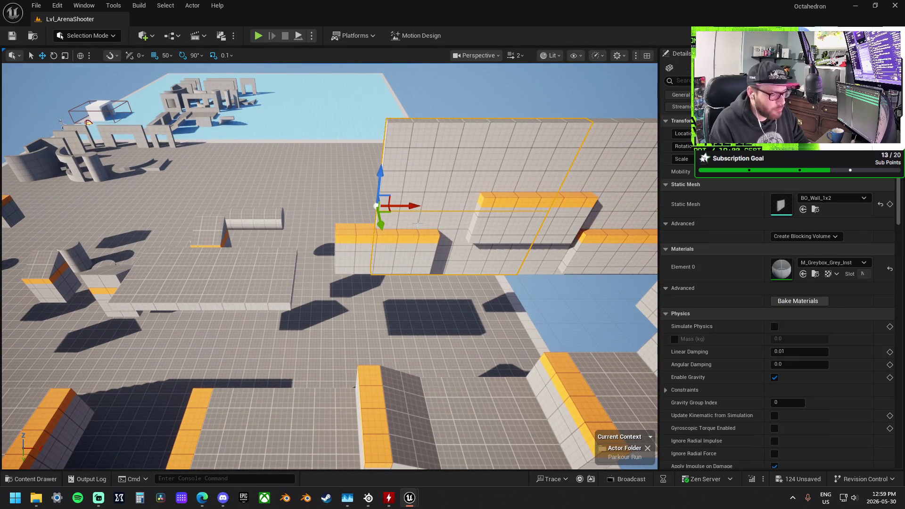
{"action": "mouse_move", "coordinate": [414, 207]}
{"action": "left_mouse_down"}
{"action": "mouse_move", "coordinate": [236, 206]}
{"action": "mouse_move", "coordinate": [247, 206]}
{"action": "left_mouse_up"}
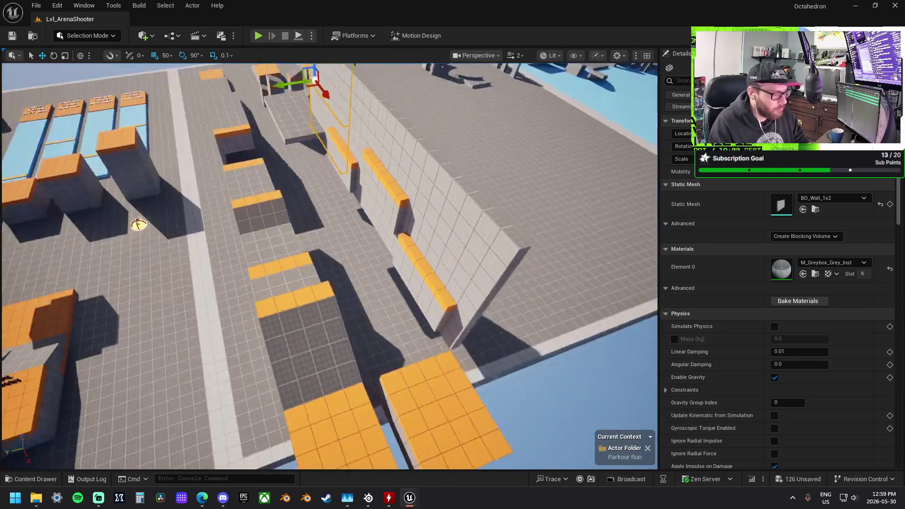
{"action": "scroll", "coordinate": [269, 219], "scroll_direction": "up", "scroll_amount": 3}
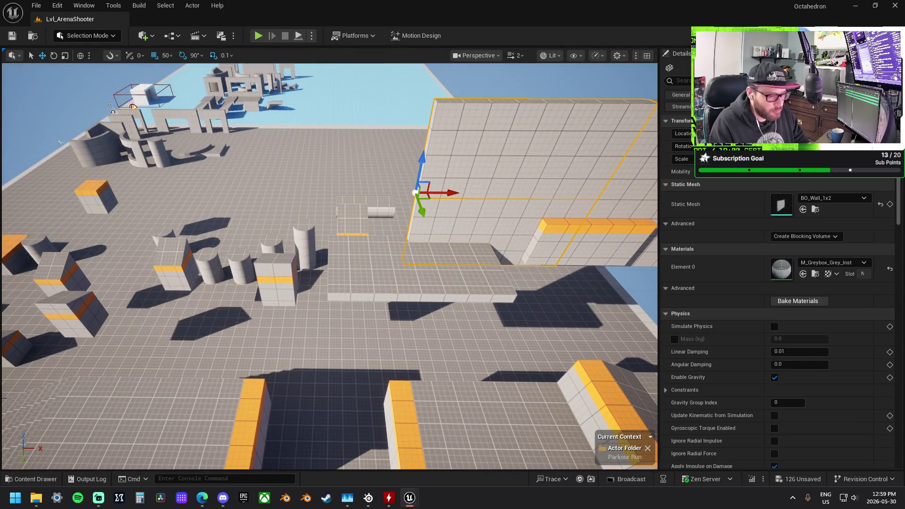
{"action": "left_click", "coordinate": [582, 283]}
{"action": "mouse_move", "coordinate": [582, 283]}
{"action": "left_mouse_down"}
{"action": "mouse_move", "coordinate": [577, 264]}
{"action": "mouse_move", "coordinate": [301, 283]}
{"action": "mouse_move", "coordinate": [274, 257]}
{"action": "mouse_move", "coordinate": [259, 266]}
{"action": "mouse_move", "coordinate": [330, 283]}
{"action": "left_mouse_up"}
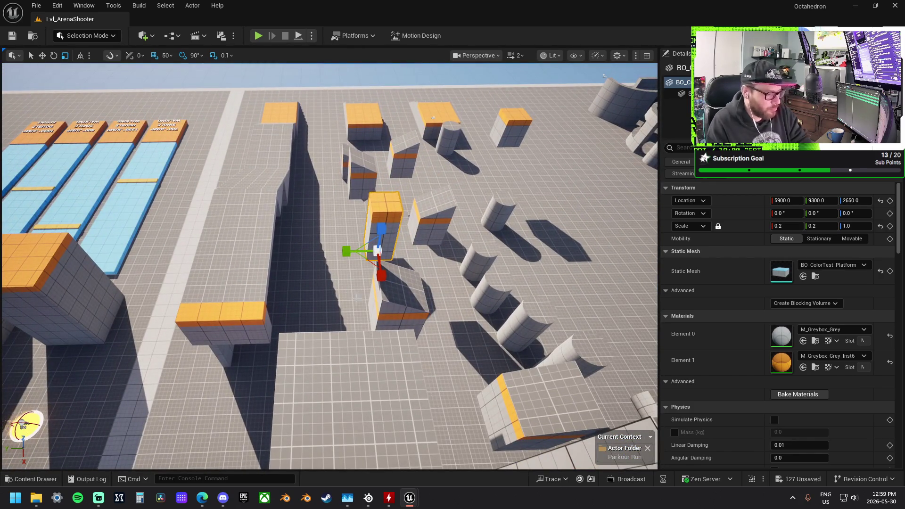
Delete the narrow platform and move the tilted block up and left toward the stairs
{"action": "key", "text": "Delete"}
{"action": "left_click", "coordinate": [393, 304]}
{"action": "key", "text": "w"}
{"action": "mouse_move", "coordinate": [392, 313]}
{"action": "left_mouse_down"}
{"action": "mouse_move", "coordinate": [414, 236]}
{"action": "mouse_move", "coordinate": [352, 261]}
{"action": "left_mouse_up"}
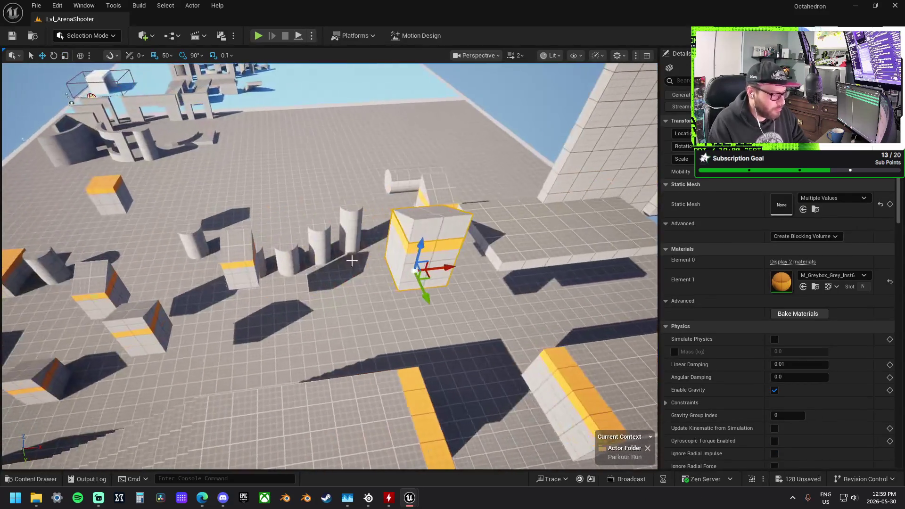
{"action": "mouse_move", "coordinate": [415, 269]}
{"action": "left_mouse_down"}
{"action": "mouse_move", "coordinate": [355, 279]}
{"action": "mouse_move", "coordinate": [262, 246]}
{"action": "left_mouse_up"}
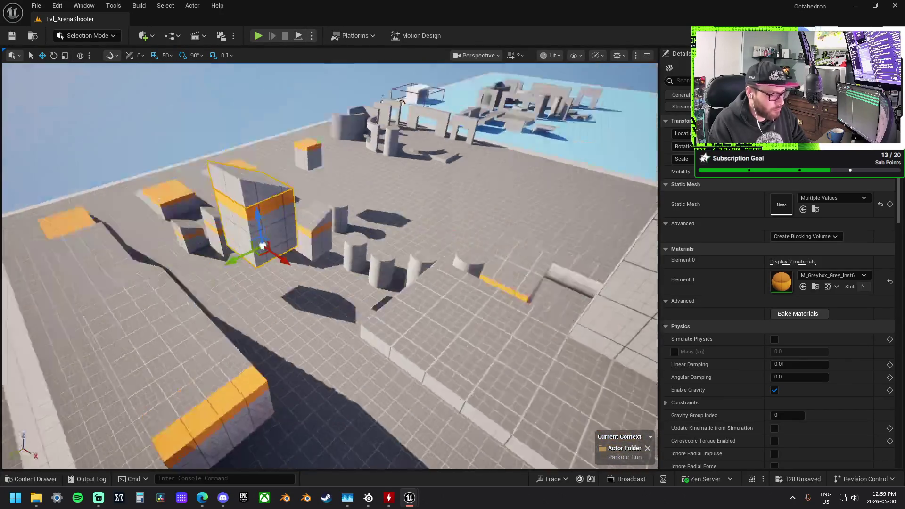
{"action": "key", "text": "f"}
Move a cube along Y, raise the tall block, and select the two stacked cubes
{"action": "key", "text": "r"}
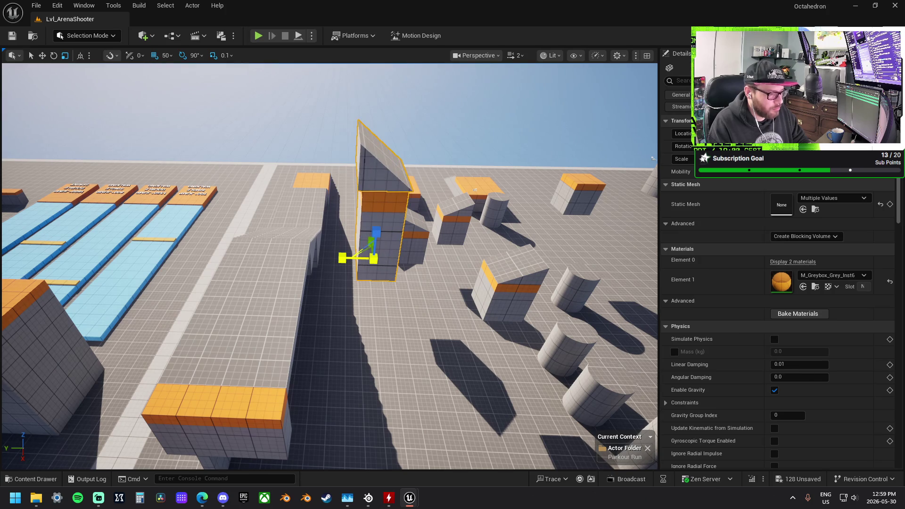
{"action": "left_click_drag", "start_coordinate": [335, 262], "coordinate": [313, 274]}
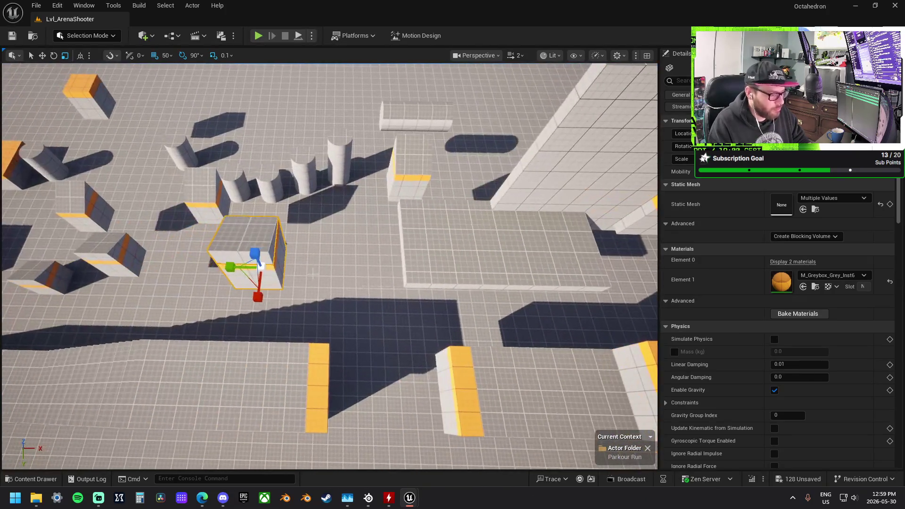
{"action": "mouse_move", "coordinate": [258, 295]}
{"action": "left_mouse_down"}
{"action": "mouse_move", "coordinate": [260, 306]}
{"action": "mouse_move", "coordinate": [250, 290]}
{"action": "left_mouse_up"}
{"action": "mouse_move", "coordinate": [325, 235]}
{"action": "left_mouse_down"}
{"action": "mouse_move", "coordinate": [254, 280]}
{"action": "mouse_move", "coordinate": [269, 235]}
{"action": "mouse_move", "coordinate": [378, 237]}
{"action": "mouse_move", "coordinate": [251, 233]}
{"action": "left_mouse_up"}
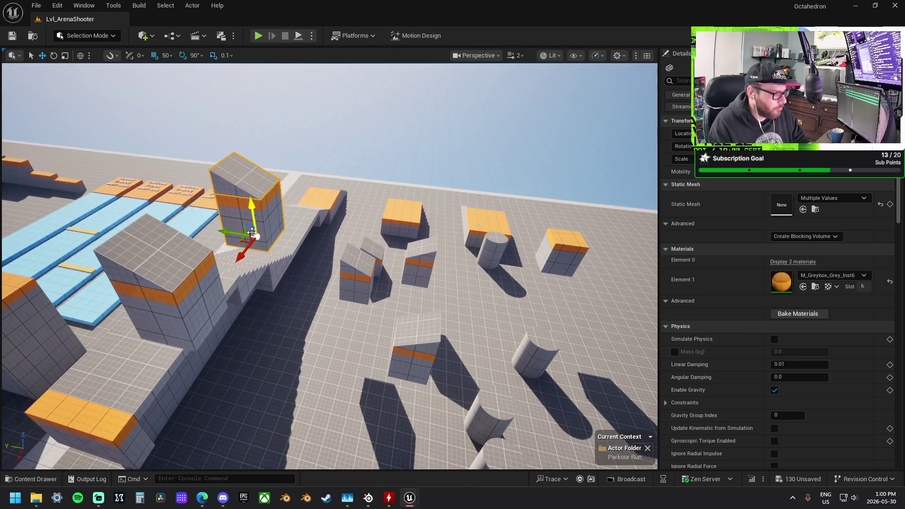
{"action": "mouse_move", "coordinate": [271, 193]}
{"action": "left_mouse_down"}
{"action": "mouse_move", "coordinate": [278, 164]}
{"action": "mouse_move", "coordinate": [293, 161]}
{"action": "mouse_move", "coordinate": [296, 134]}
{"action": "mouse_move", "coordinate": [280, 188]}
{"action": "left_mouse_up"}
{"action": "left_click", "coordinate": [281, 226]}
{"action": "left_click", "coordinate": [280, 226], "text": "ctrl"}
{"action": "mouse_move", "coordinate": [396, 271]}
{"action": "left_mouse_down"}
{"action": "mouse_move", "coordinate": [302, 289]}
{"action": "mouse_move", "coordinate": [377, 199]}
{"action": "mouse_move", "coordinate": [369, 208]}
{"action": "left_mouse_up"}
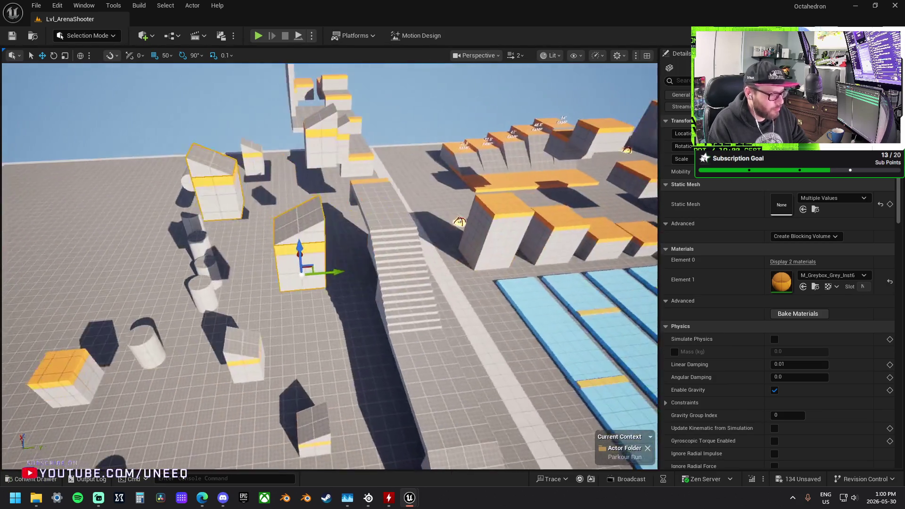
{"action": "left_click_drag", "start_coordinate": [359, 271], "coordinate": [362, 292]}
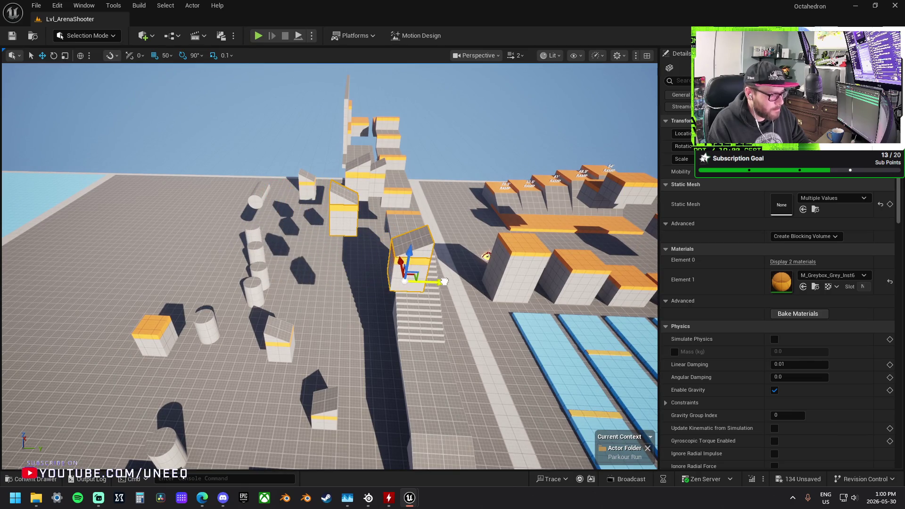
{"action": "left_click_drag", "start_coordinate": [444, 281], "coordinate": [425, 298]}
Delete the ramp pieces among the floating blocks and the white block at the top
{"action": "left_click", "coordinate": [346, 279]}
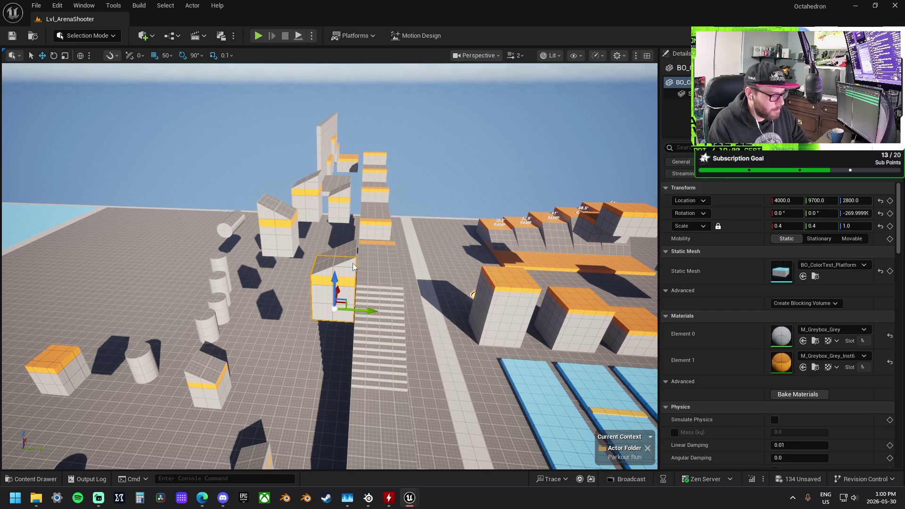
{"action": "left_click", "coordinate": [353, 266], "text": "ctrl"}
{"action": "left_click_drag", "start_coordinate": [353, 266], "coordinate": [148, 300]}
{"action": "mouse_move", "coordinate": [287, 234]}
{"action": "left_mouse_down"}
{"action": "mouse_move", "coordinate": [231, 114]}
{"action": "mouse_move", "coordinate": [323, 303]}
{"action": "left_mouse_up"}
{"action": "left_click", "coordinate": [344, 329]}
{"action": "left_click", "coordinate": [344, 329], "text": "ctrl"}
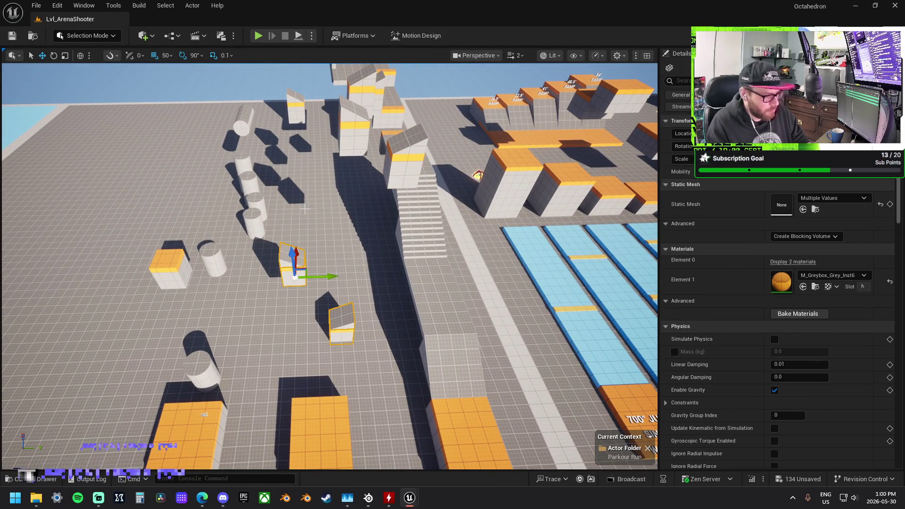
{"action": "key", "text": "Delete"}
{"action": "left_click", "coordinate": [296, 117]}
{"action": "key", "text": "Delete"}
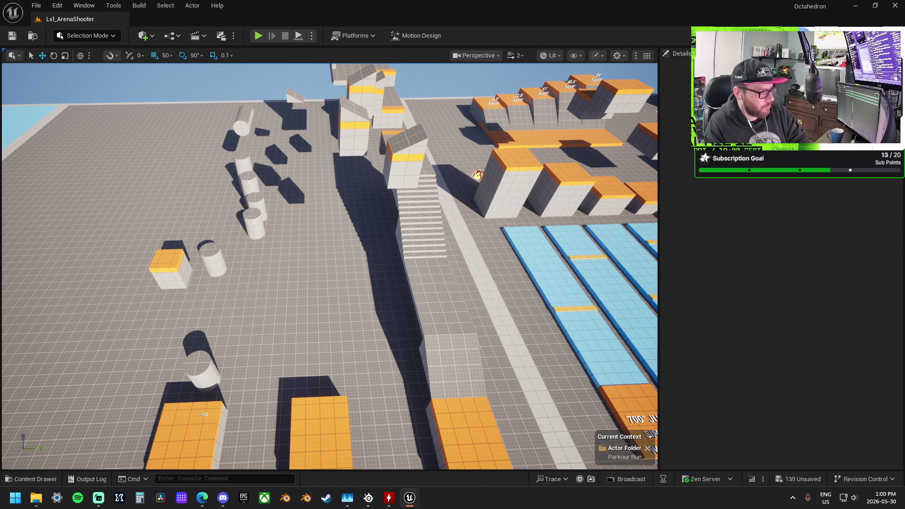
Delete the stray orange block and another stray block near the stairs
{"action": "left_click_drag", "start_coordinate": [339, 170], "coordinate": [342, 355]}
{"action": "left_click", "coordinate": [342, 351]}
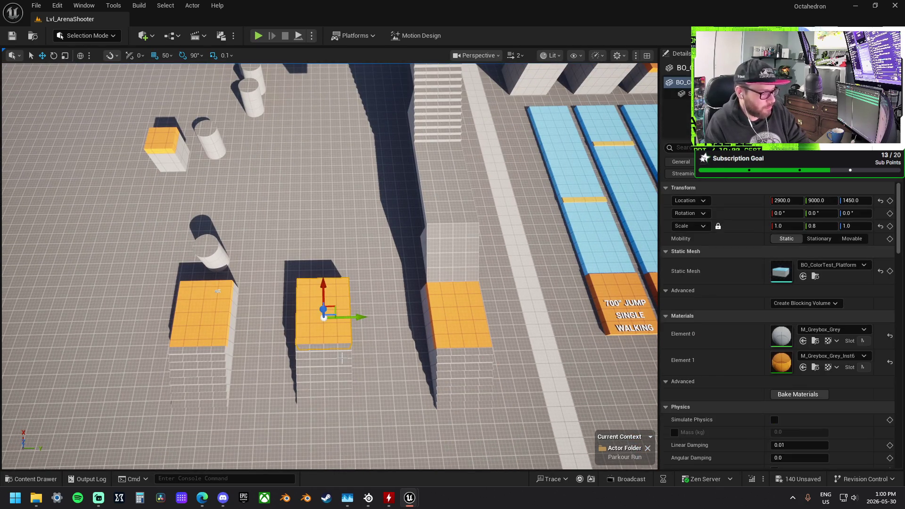
{"action": "key", "text": "Delete"}
{"action": "scroll", "coordinate": [343, 354], "scroll_direction": "down", "scroll_amount": 5}
{"action": "left_click", "coordinate": [323, 434]}
{"action": "key", "text": "Delete"}
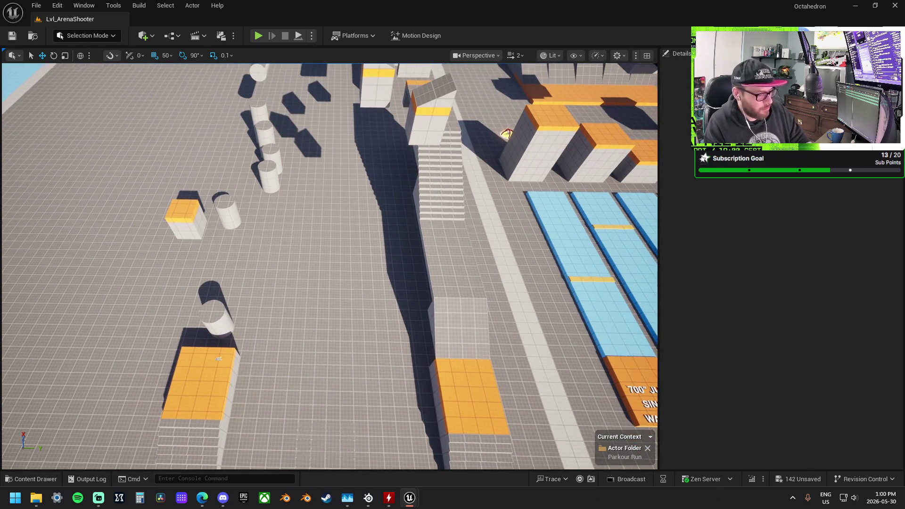
{"action": "mouse_move", "coordinate": [329, 264]}
{"action": "left_mouse_down"}
{"action": "mouse_move", "coordinate": [325, 235]}
{"action": "mouse_move", "coordinate": [282, 329]}
{"action": "mouse_move", "coordinate": [237, 380]}
{"action": "left_mouse_up"}
{"action": "mouse_move", "coordinate": [340, 299]}
{"action": "left_mouse_down"}
{"action": "mouse_move", "coordinate": [339, 329]}
{"action": "mouse_move", "coordinate": [341, 300]}
{"action": "left_mouse_up"}
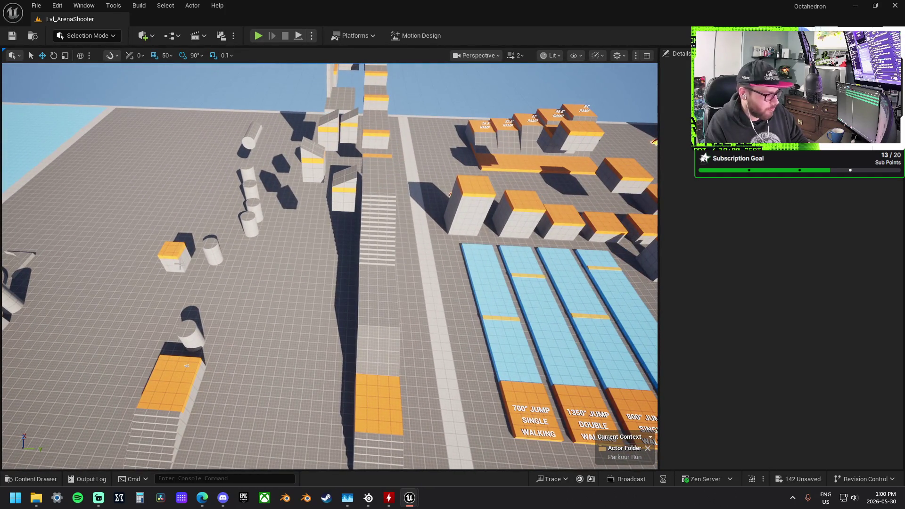
Duplicate the orange platform beside the original at Y 9550 and nudge it to X 2850
{"action": "left_click", "coordinate": [178, 264]}
{"action": "left_click", "coordinate": [196, 384]}
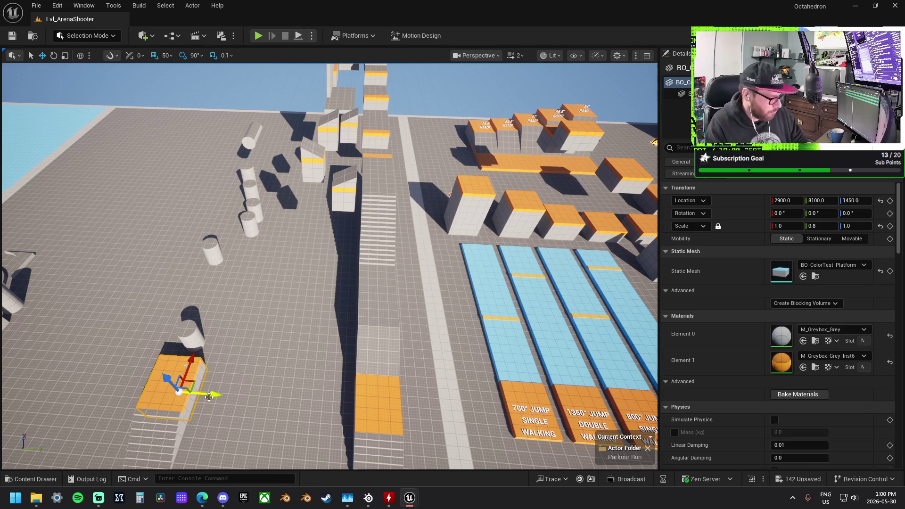
{"action": "left_click_drag", "start_coordinate": [216, 393], "coordinate": [365, 425], "text": "alt"}
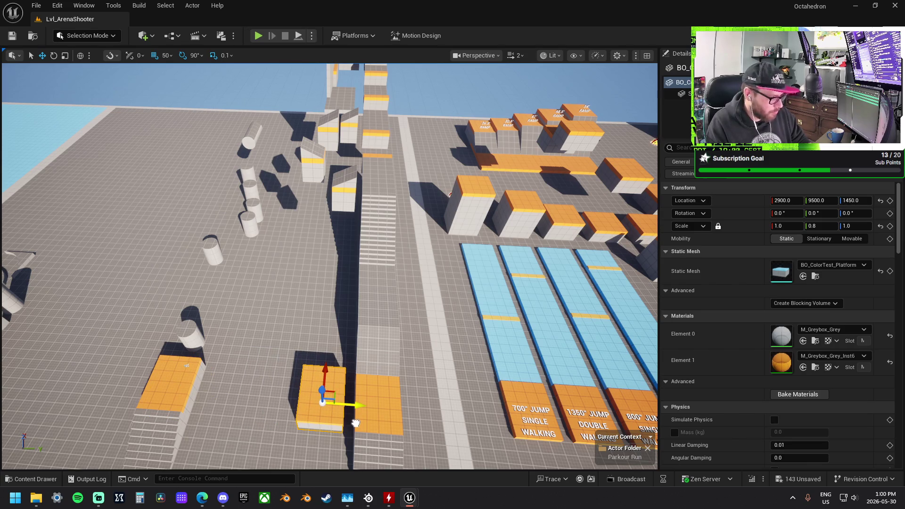
{"action": "left_click_drag", "start_coordinate": [357, 423], "coordinate": [248, 307]}
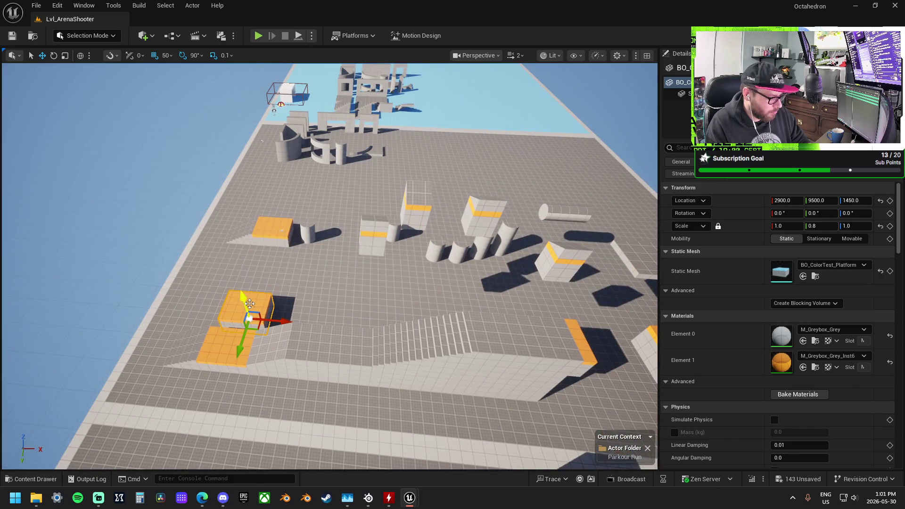
{"action": "scroll", "coordinate": [249, 303], "scroll_direction": "up", "scroll_amount": 6}
{"action": "mouse_move", "coordinate": [324, 321]}
{"action": "left_mouse_down"}
{"action": "mouse_move", "coordinate": [315, 322]}
{"action": "mouse_move", "coordinate": [542, 313]}
{"action": "mouse_move", "coordinate": [151, 359]}
{"action": "left_mouse_up"}
{"action": "scroll", "coordinate": [314, 322], "scroll_direction": "down", "scroll_amount": 5}
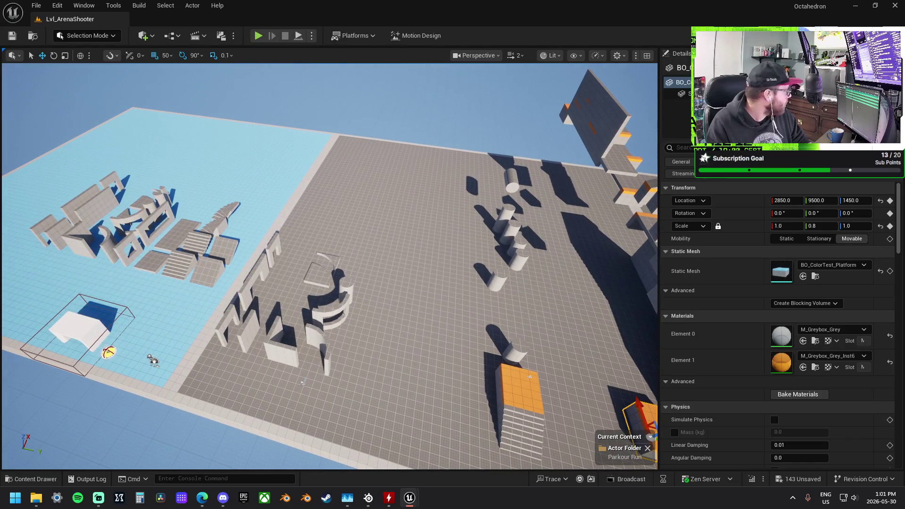
{"action": "key", "text": "Escape"}
{"action": "key", "text": "ctrl+z"}
{"action": "key", "text": "Escape"}
{"action": "left_click_drag", "start_coordinate": [327, 314], "coordinate": [327, 339]}
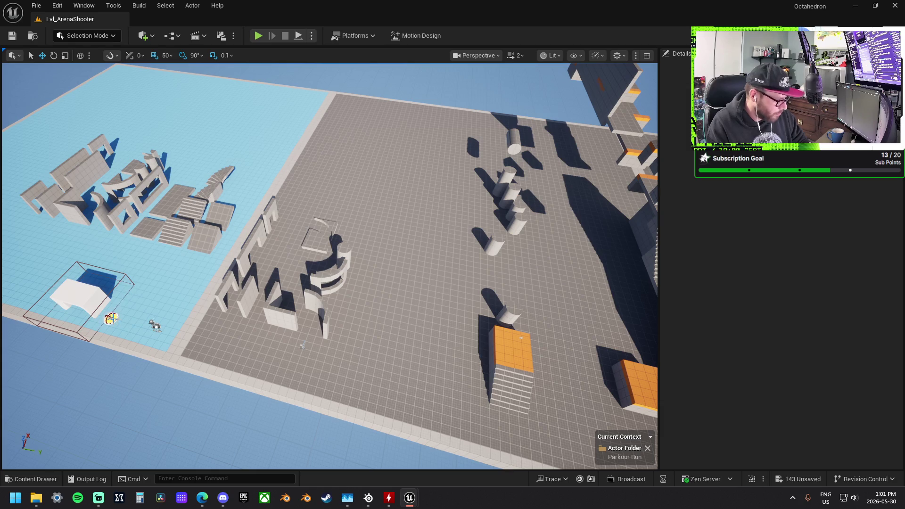
Put the BP_Jump pad onto the new orange platform at height 1700
{"action": "left_click", "coordinate": [111, 319]}
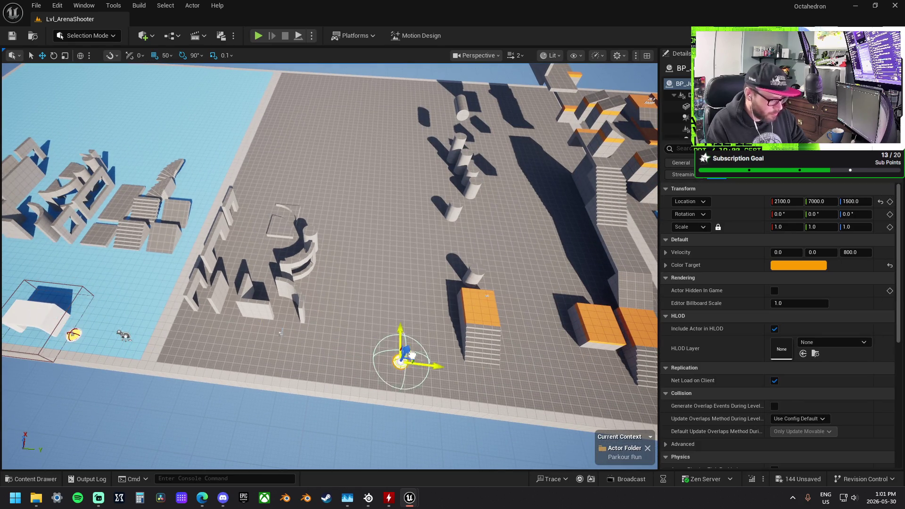
{"action": "key", "text": "f"}
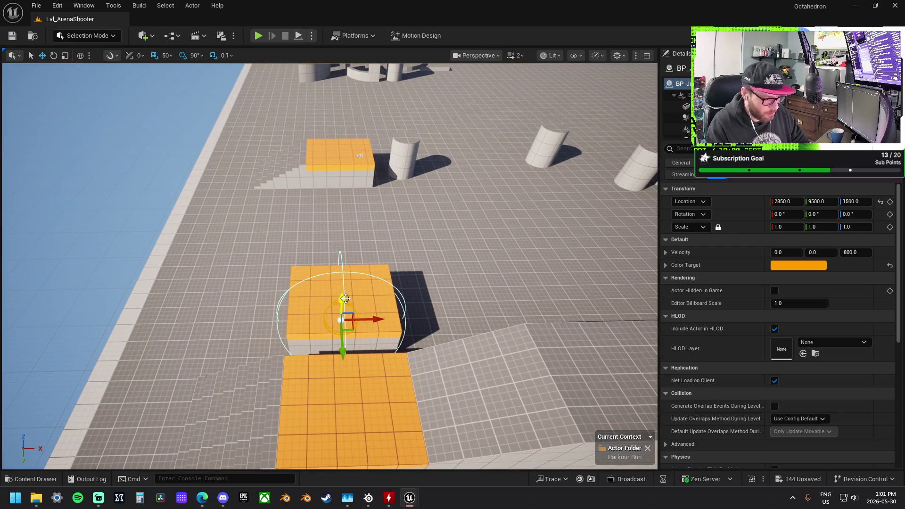
{"action": "mouse_move", "coordinate": [345, 298]}
{"action": "left_mouse_down"}
{"action": "mouse_move", "coordinate": [346, 267]}
{"action": "mouse_move", "coordinate": [391, 298]}
{"action": "left_mouse_up"}
{"action": "scroll", "coordinate": [391, 298], "scroll_direction": "down", "scroll_amount": 10}
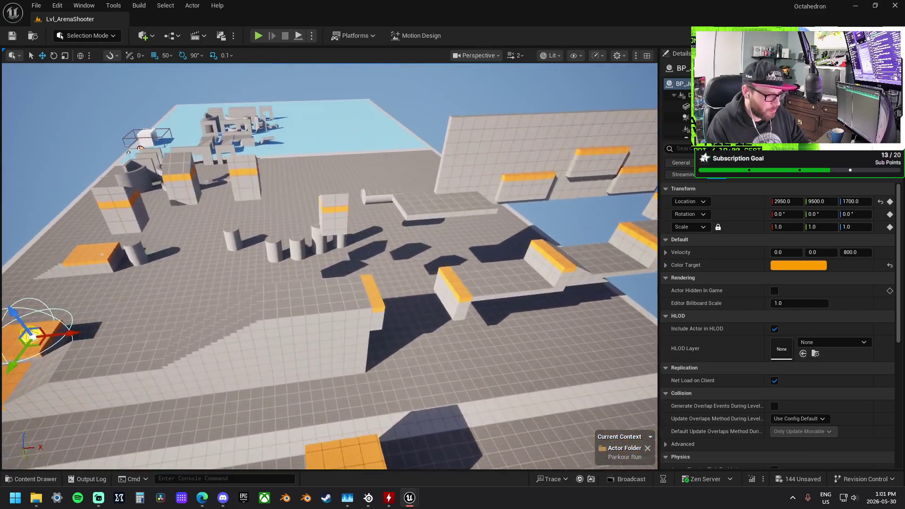
{"action": "left_click_drag", "start_coordinate": [391, 297], "coordinate": [287, 310]}
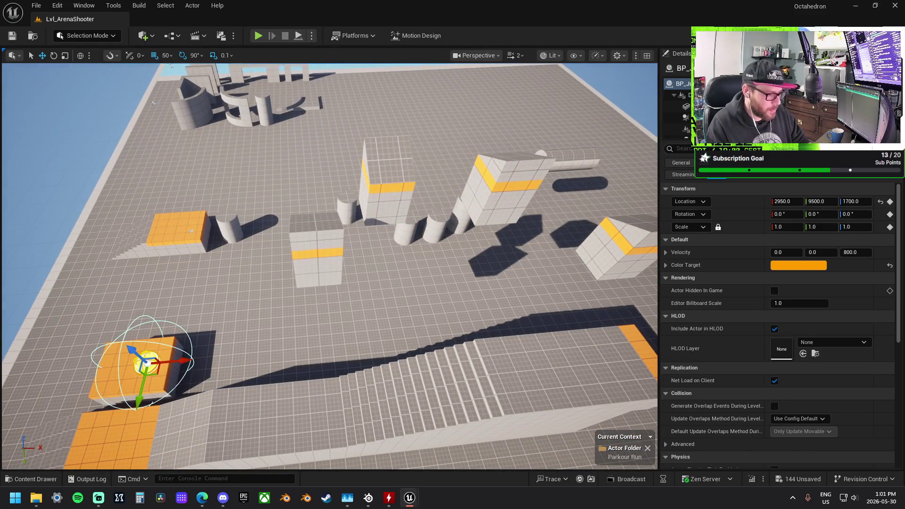
Shift the two orange-banded white blocks to the left along Y
{"action": "left_click", "coordinate": [335, 262]}
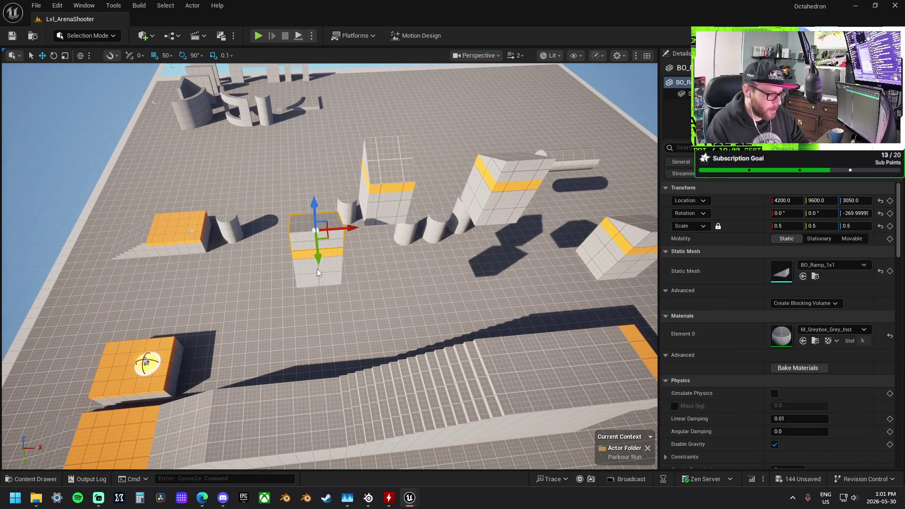
{"action": "left_click_drag", "start_coordinate": [342, 268], "coordinate": [250, 264]}
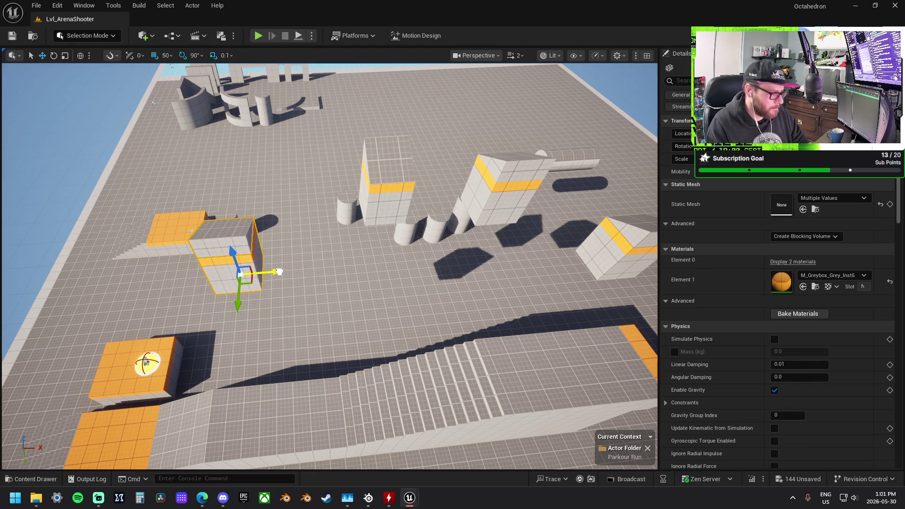
{"action": "scroll", "coordinate": [317, 238], "scroll_direction": "up", "scroll_amount": 4}
{"action": "left_click", "coordinate": [391, 198]}
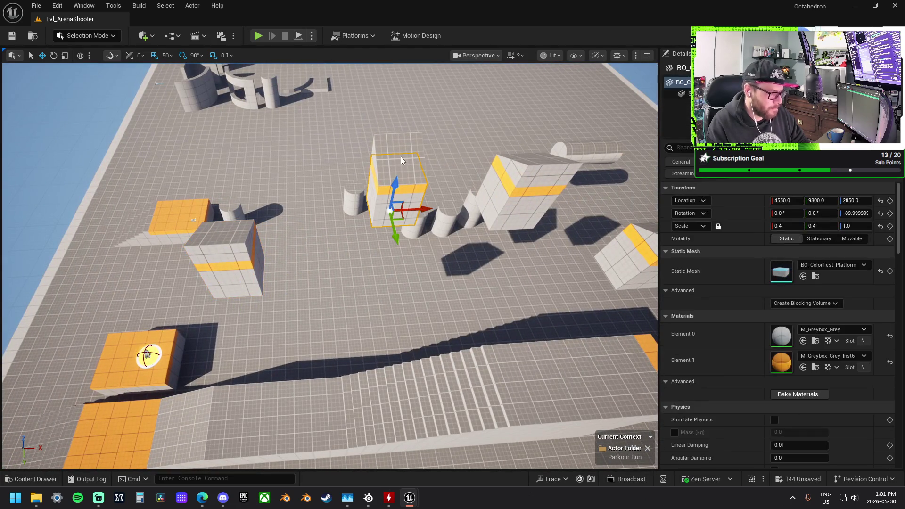
{"action": "mouse_move", "coordinate": [403, 168]}
{"action": "left_mouse_down"}
{"action": "mouse_move", "coordinate": [393, 166]}
{"action": "mouse_move", "coordinate": [329, 226]}
{"action": "mouse_move", "coordinate": [292, 245]}
{"action": "left_mouse_up"}
{"action": "mouse_move", "coordinate": [336, 436]}
{"action": "left_mouse_down"}
{"action": "mouse_move", "coordinate": [333, 322]}
{"action": "mouse_move", "coordinate": [301, 324]}
{"action": "mouse_move", "coordinate": [314, 134]}
{"action": "left_mouse_up"}
Move the BO_Pillar_2x2 cylinder along X to 3500 beside the orange platform
{"action": "left_click", "coordinate": [302, 325]}
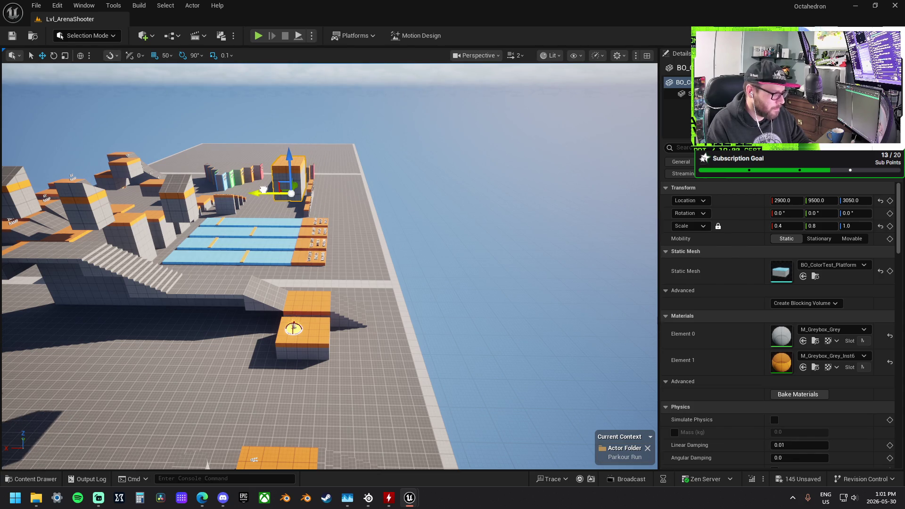
{"action": "left_click", "coordinate": [293, 328]}
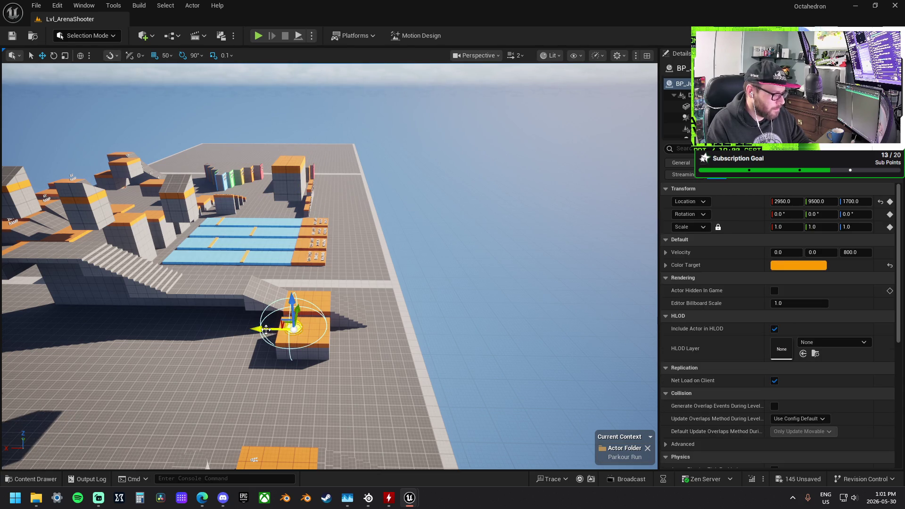
{"action": "mouse_move", "coordinate": [293, 329]}
{"action": "left_mouse_down"}
{"action": "mouse_move", "coordinate": [443, 316]}
{"action": "mouse_move", "coordinate": [378, 313]}
{"action": "mouse_move", "coordinate": [397, 319]}
{"action": "mouse_move", "coordinate": [376, 304]}
{"action": "mouse_move", "coordinate": [313, 349]}
{"action": "mouse_move", "coordinate": [345, 302]}
{"action": "left_mouse_up"}
{"action": "left_click", "coordinate": [447, 315]}
{"action": "left_click", "coordinate": [313, 349]}
{"action": "mouse_move", "coordinate": [375, 276]}
{"action": "left_mouse_down"}
{"action": "mouse_move", "coordinate": [353, 276]}
{"action": "mouse_move", "coordinate": [362, 306]}
{"action": "left_mouse_up"}
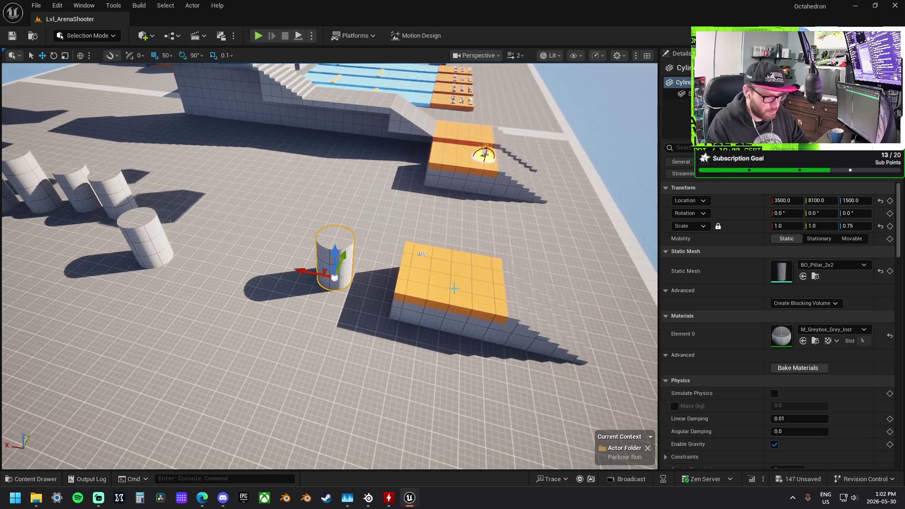
Assign M_Item to the cylinder's Element 0 material slot
{"action": "left_click", "coordinate": [447, 292]}
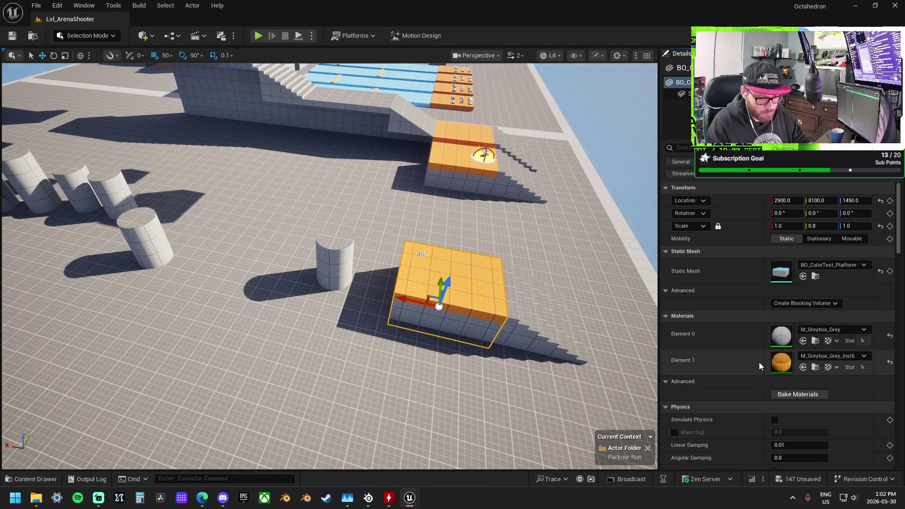
{"action": "key", "text": "ctrl+z"}
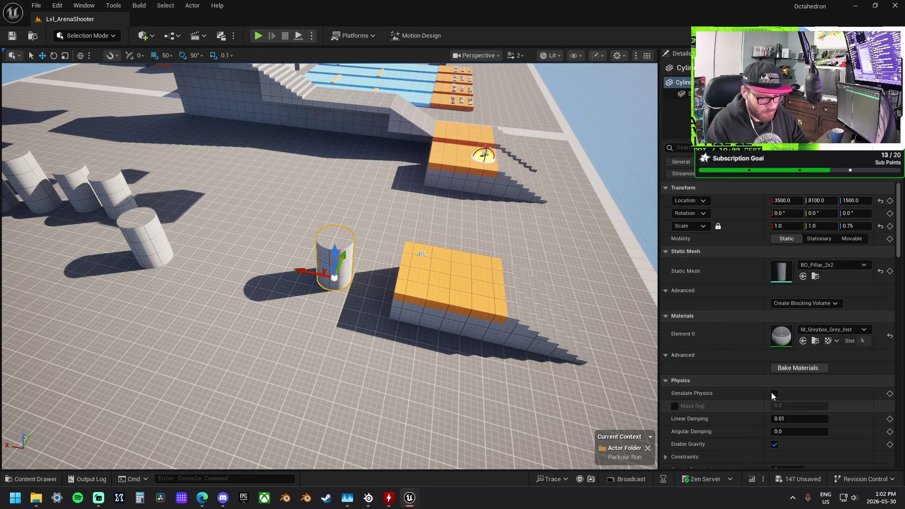
{"action": "left_click", "coordinate": [754, 333], "text": "shift"}
{"action": "scroll", "coordinate": [329, 266], "scroll_direction": "up", "scroll_amount": 2}
{"action": "mouse_move", "coordinate": [330, 266]}
{"action": "left_mouse_down"}
{"action": "mouse_move", "coordinate": [339, 283]}
{"action": "mouse_move", "coordinate": [320, 273]}
{"action": "mouse_move", "coordinate": [332, 267]}
{"action": "left_mouse_up"}
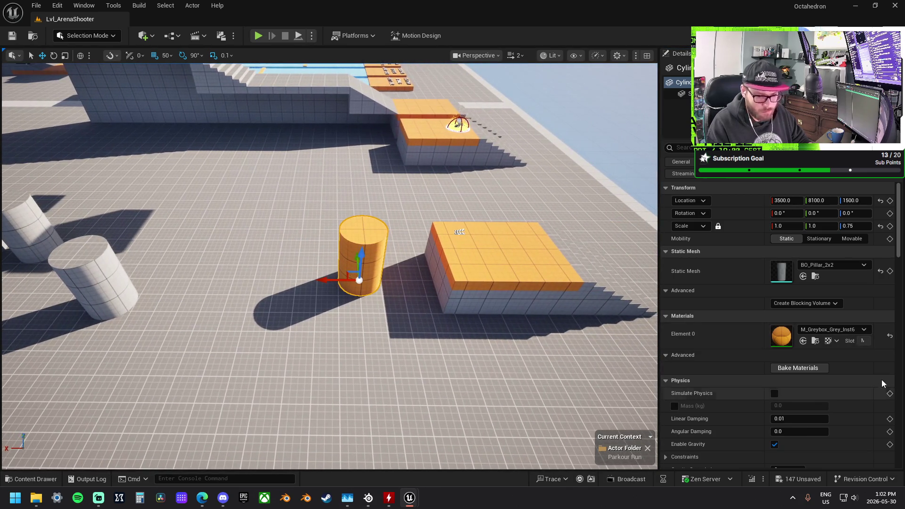
{"action": "left_click", "coordinate": [833, 330]}
{"action": "scroll", "coordinate": [852, 272], "scroll_direction": "down", "scroll_amount": 3}
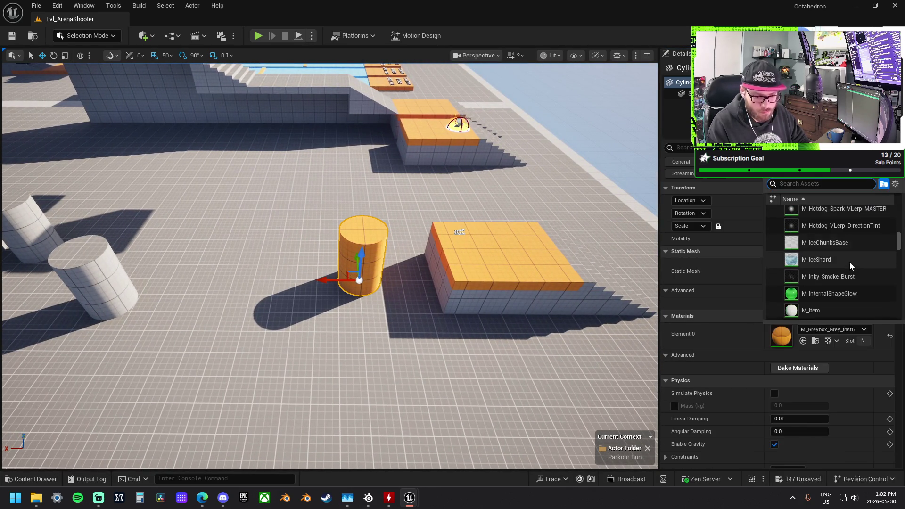
{"action": "left_click", "coordinate": [832, 310]}
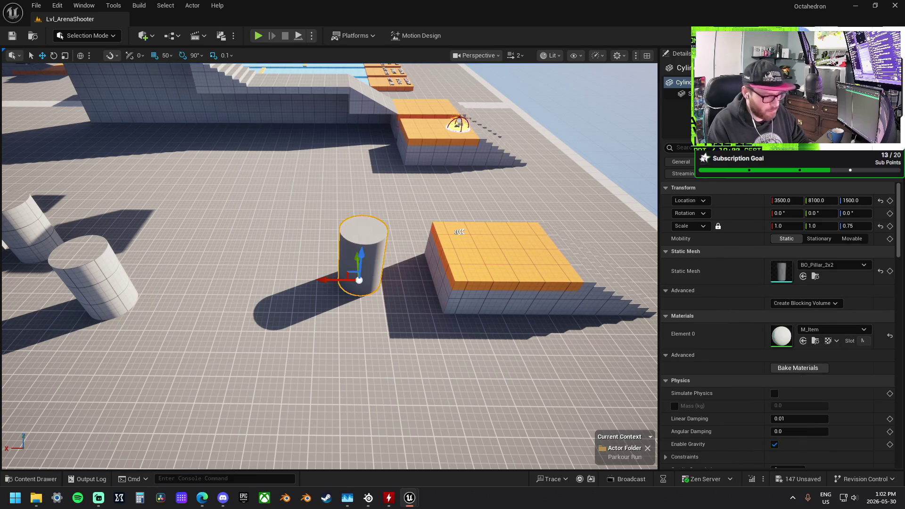
{"action": "key", "text": "f"}
Replace the cylinder's material with M_Metal_Steel and frame the cylinder
{"action": "scroll", "coordinate": [330, 263], "scroll_direction": "down", "scroll_amount": 6}
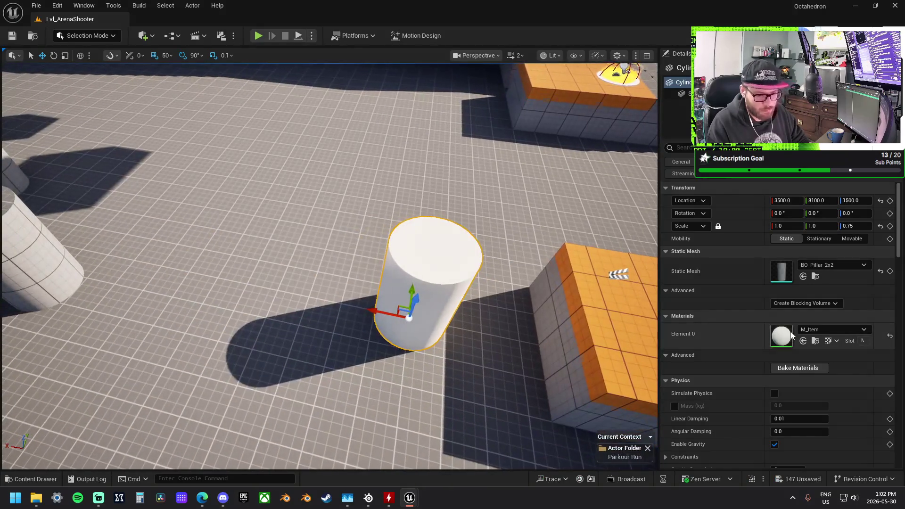
{"action": "left_click", "coordinate": [824, 327]}
{"action": "scroll", "coordinate": [827, 264], "scroll_direction": "down", "scroll_amount": 5}
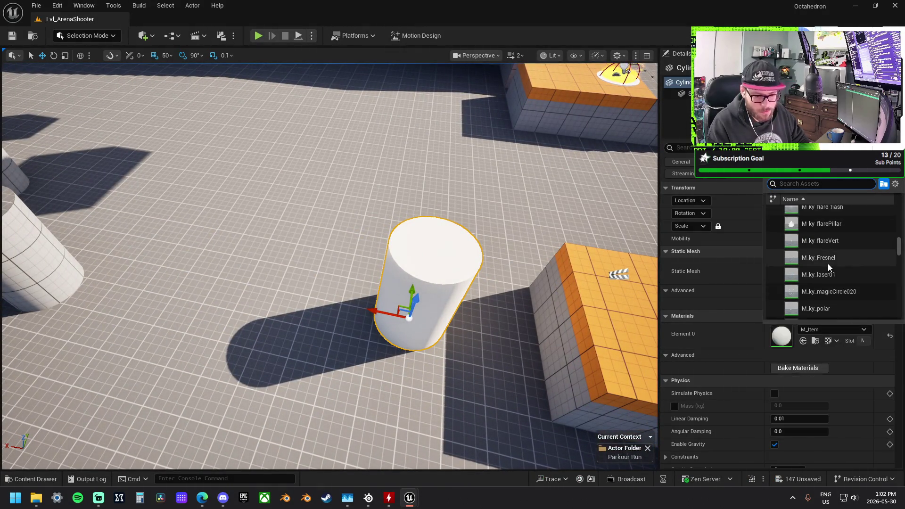
{"action": "scroll", "coordinate": [827, 264], "scroll_direction": "down", "scroll_amount": 6}
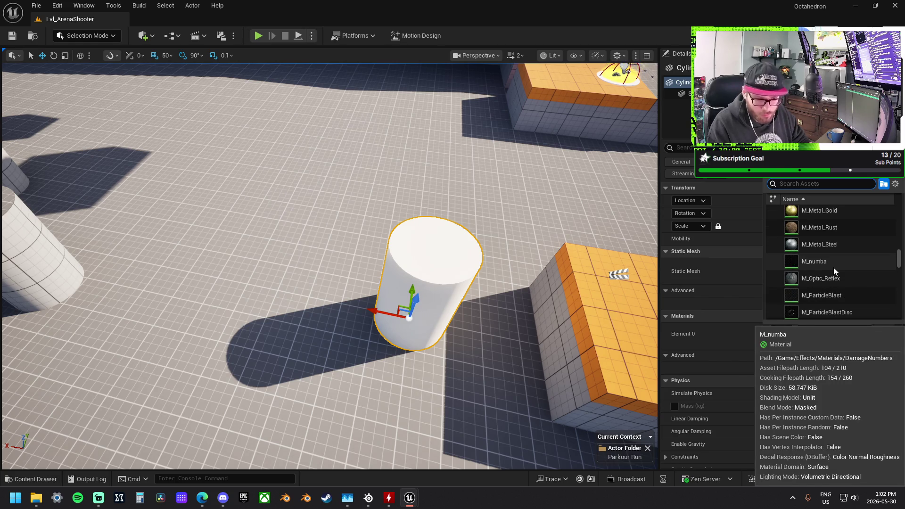
{"action": "left_click", "coordinate": [842, 248]}
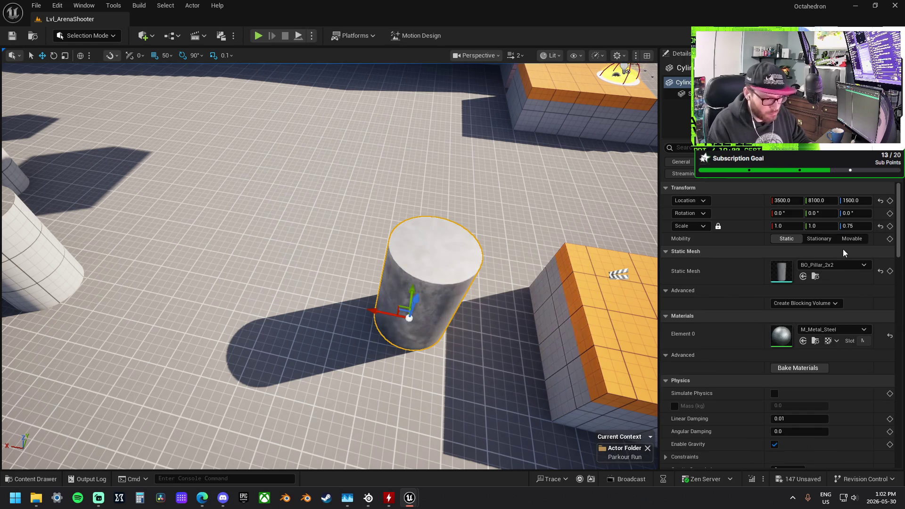
{"action": "key", "text": "w"}
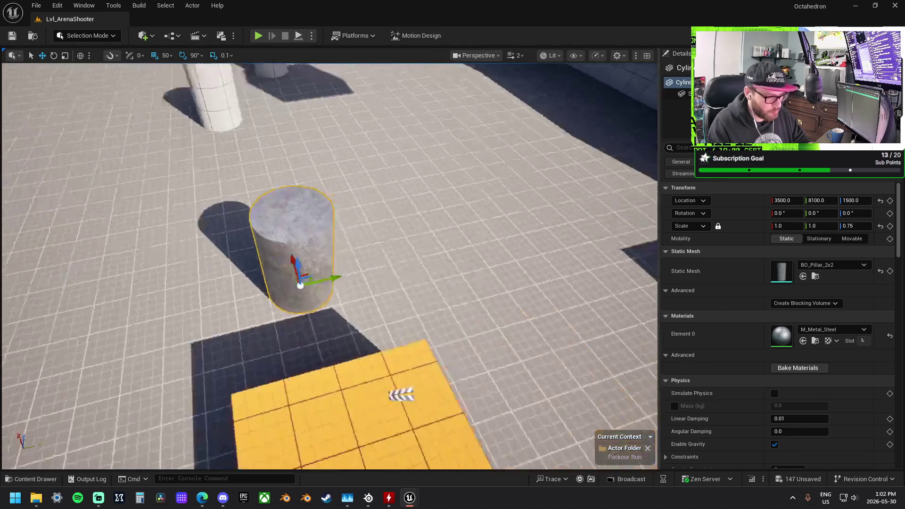
{"action": "key", "text": "f"}
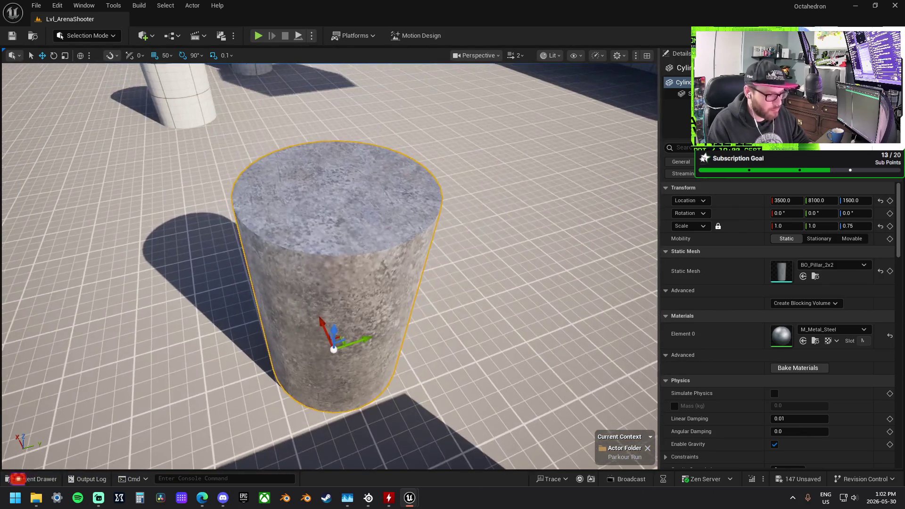
Assign M_Metal_Gold to the cylinder's Element 0 material slot
{"action": "left_click", "coordinate": [825, 332]}
{"action": "scroll", "coordinate": [834, 273], "scroll_direction": "up", "scroll_amount": 2}
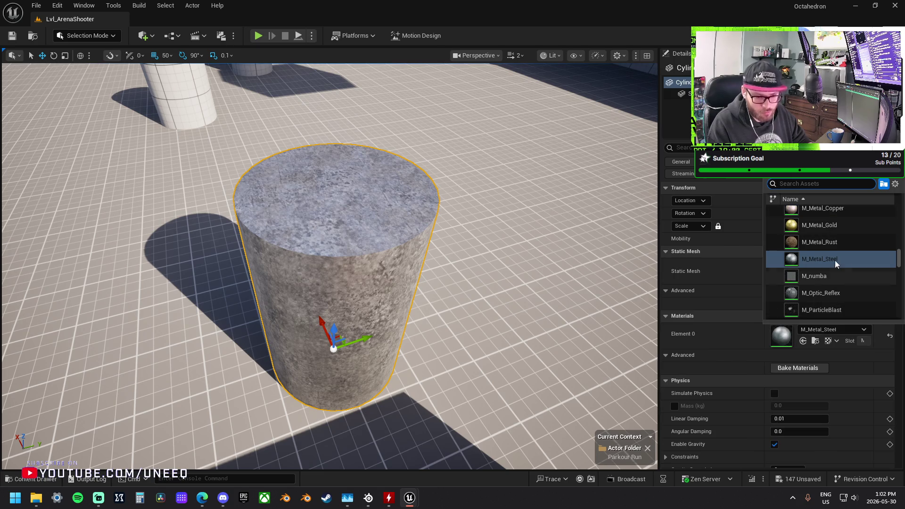
{"action": "scroll", "coordinate": [835, 260], "scroll_direction": "up", "scroll_amount": 1}
{"action": "left_click", "coordinate": [837, 241]}
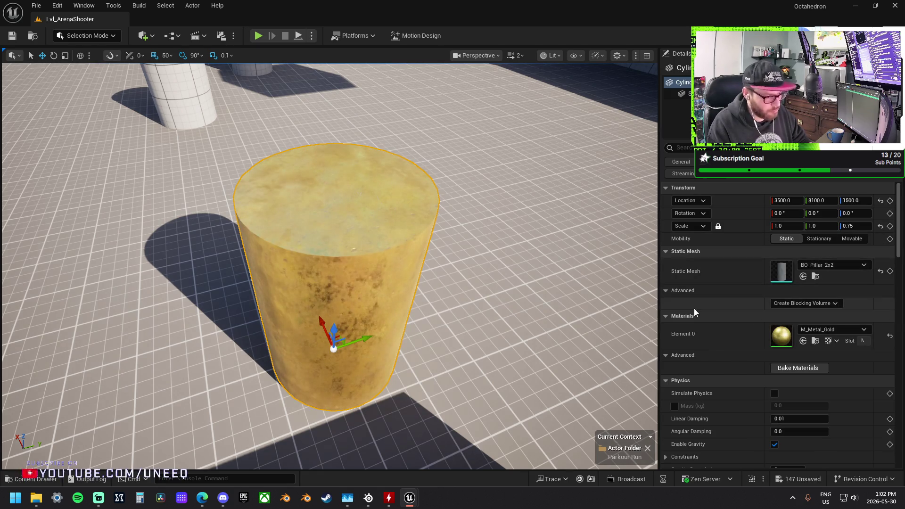
Browse the rest of the material list and close it with gold still applied
{"action": "left_click", "coordinate": [837, 331]}
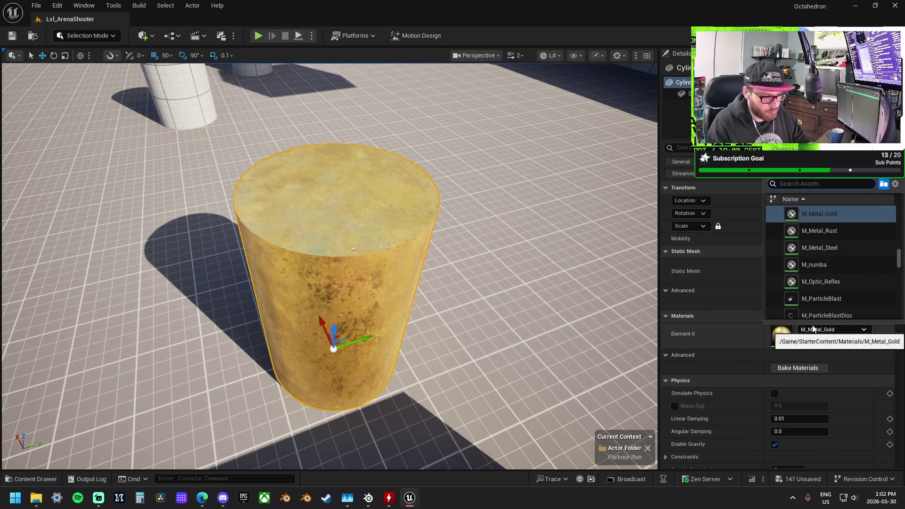
{"action": "scroll", "coordinate": [809, 267], "scroll_direction": "up", "scroll_amount": 3}
{"action": "scroll", "coordinate": [818, 268], "scroll_direction": "down", "scroll_amount": 3}
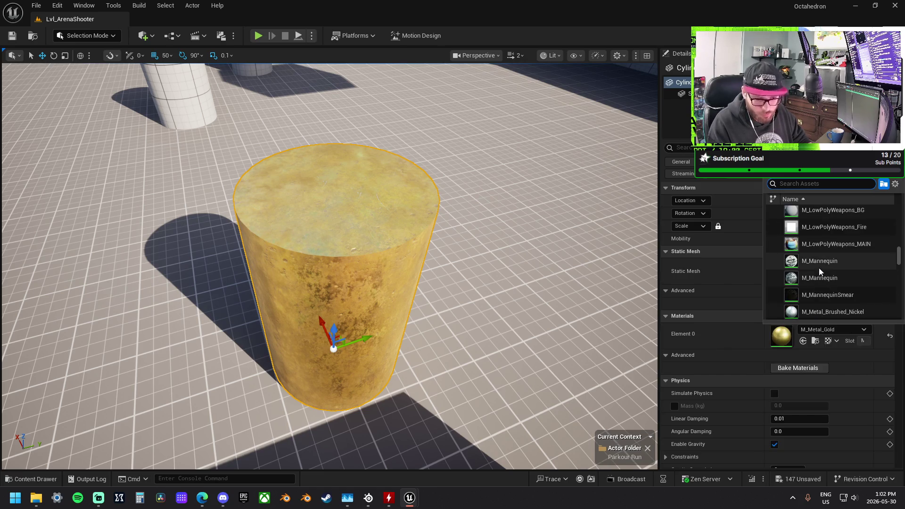
{"action": "scroll", "coordinate": [820, 270], "scroll_direction": "down", "scroll_amount": 3}
{"action": "scroll", "coordinate": [818, 268], "scroll_direction": "down", "scroll_amount": 5}
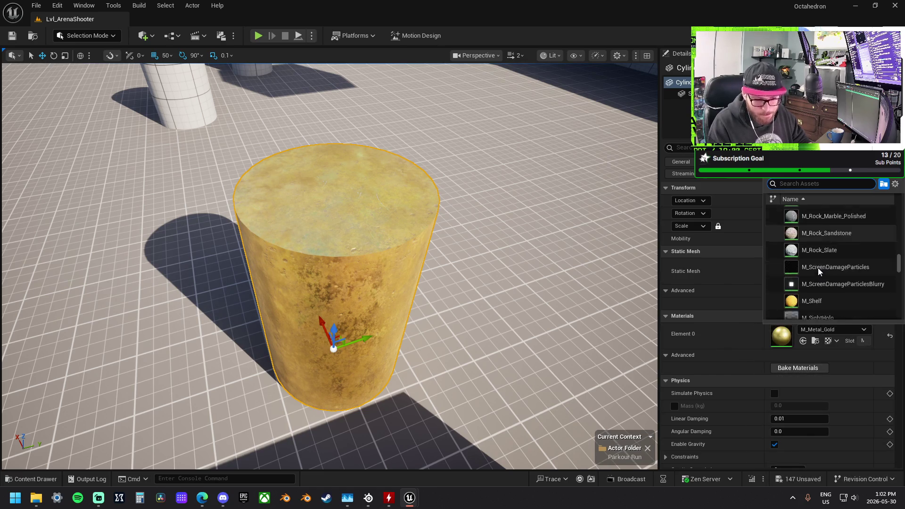
{"action": "scroll", "coordinate": [818, 268], "scroll_direction": "down", "scroll_amount": 4}
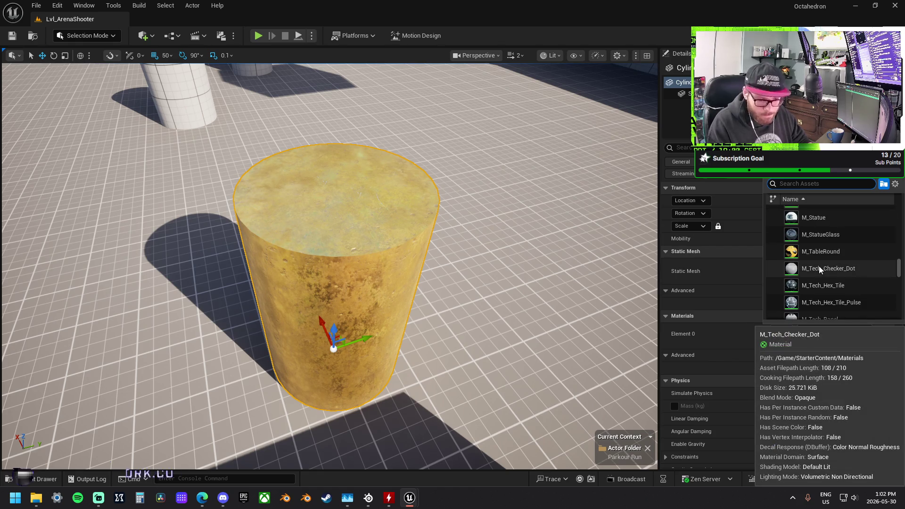
{"action": "scroll", "coordinate": [818, 267], "scroll_direction": "down", "scroll_amount": 8}
{"action": "scroll", "coordinate": [818, 267], "scroll_direction": "down", "scroll_amount": 6}
{"action": "scroll", "coordinate": [819, 269], "scroll_direction": "down", "scroll_amount": 8}
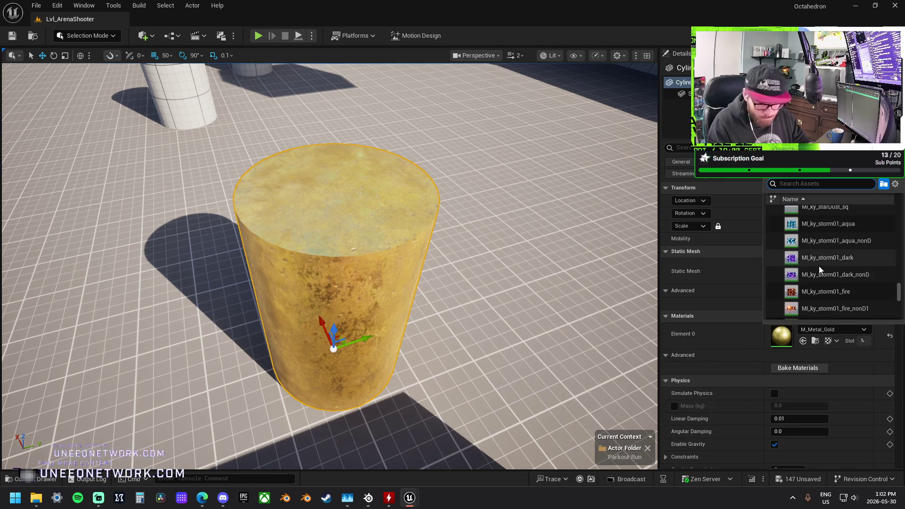
{"action": "scroll", "coordinate": [819, 266], "scroll_direction": "down", "scroll_amount": 3}
{"action": "scroll", "coordinate": [819, 266], "scroll_direction": "down", "scroll_amount": 3}
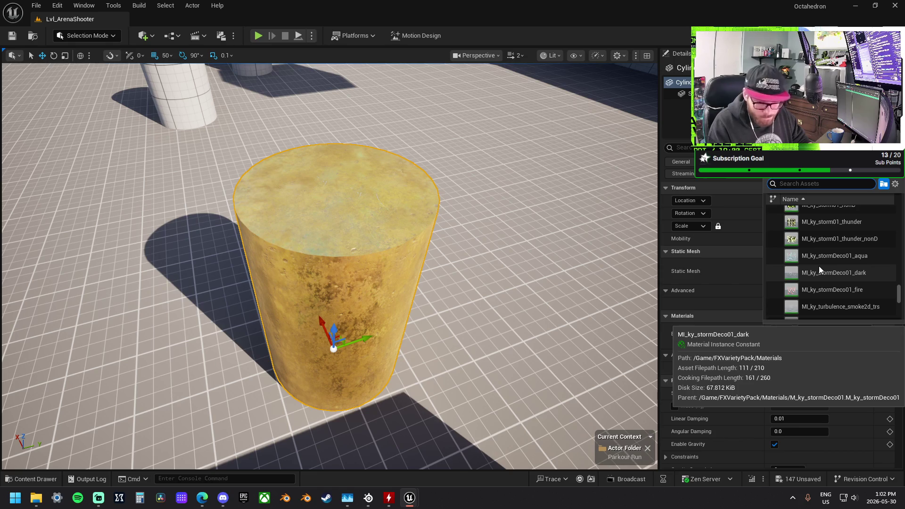
{"action": "scroll", "coordinate": [818, 266], "scroll_direction": "down", "scroll_amount": 4}
{"action": "scroll", "coordinate": [819, 265], "scroll_direction": "down", "scroll_amount": 3}
{"action": "scroll", "coordinate": [818, 266], "scroll_direction": "down", "scroll_amount": 6}
{"action": "scroll", "coordinate": [818, 266], "scroll_direction": "down", "scroll_amount": 3}
{"action": "scroll", "coordinate": [819, 266], "scroll_direction": "down", "scroll_amount": 3}
{"action": "scroll", "coordinate": [819, 266], "scroll_direction": "down", "scroll_amount": 2}
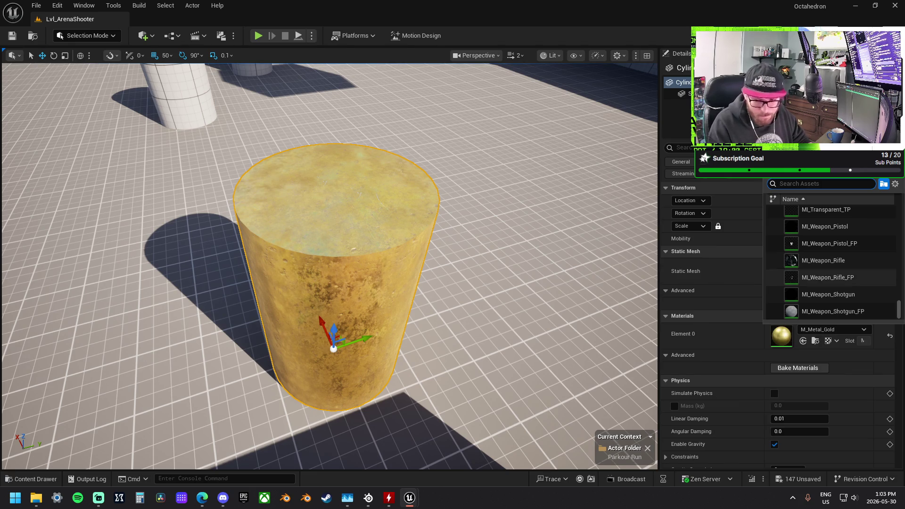
{"action": "key", "text": "Escape"}
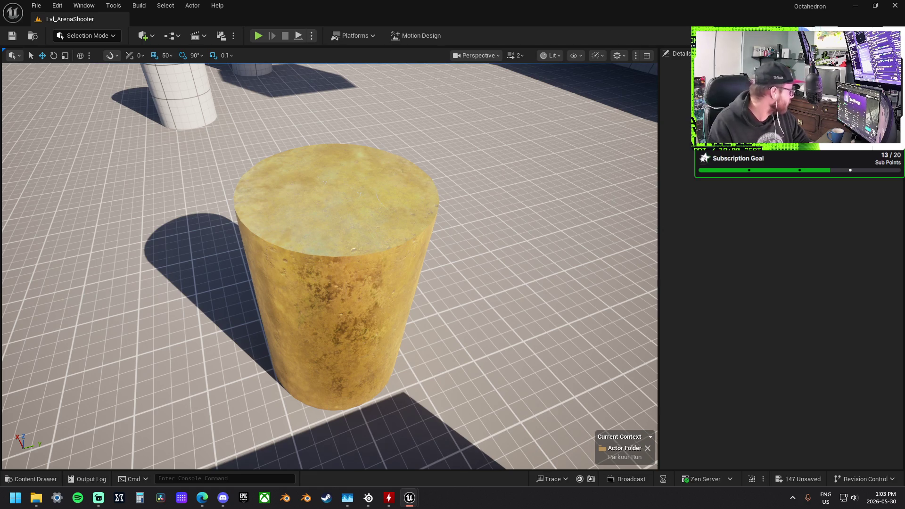
{"action": "key", "text": "alt+Tab"}
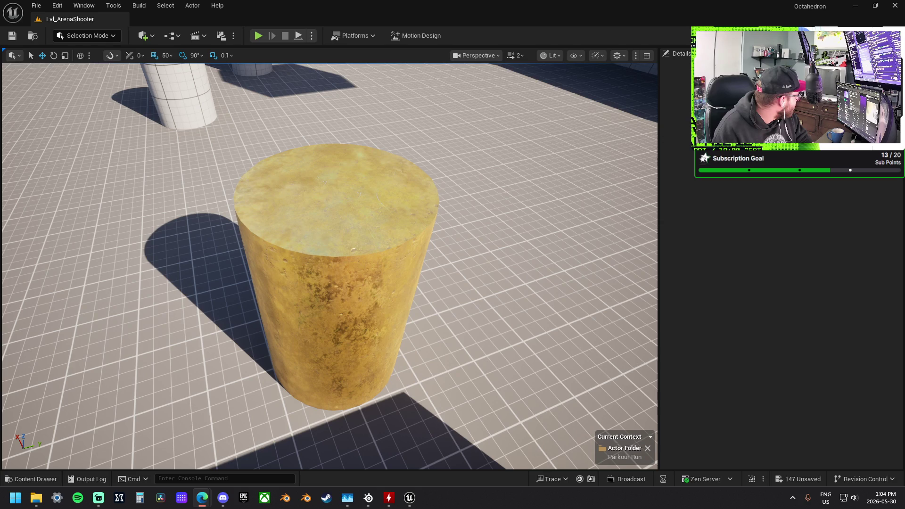
{"action": "right_click", "coordinate": [338, 278]}
Set the cylinder to M_LowPolyWeapons_BG, then drop Color1Mat from the Content Browser onto it
{"action": "key", "text": "Escape"}
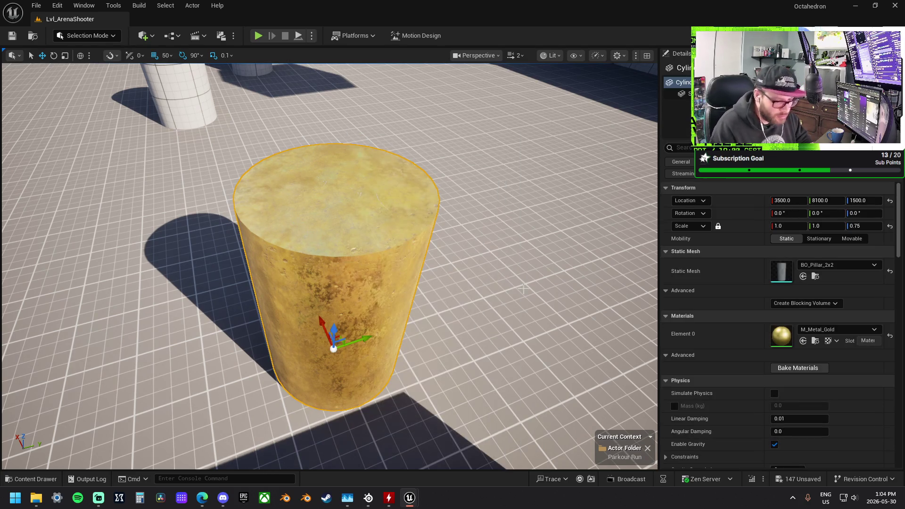
{"action": "left_click", "coordinate": [822, 329]}
{"action": "scroll", "coordinate": [867, 262], "scroll_direction": "down", "scroll_amount": 10}
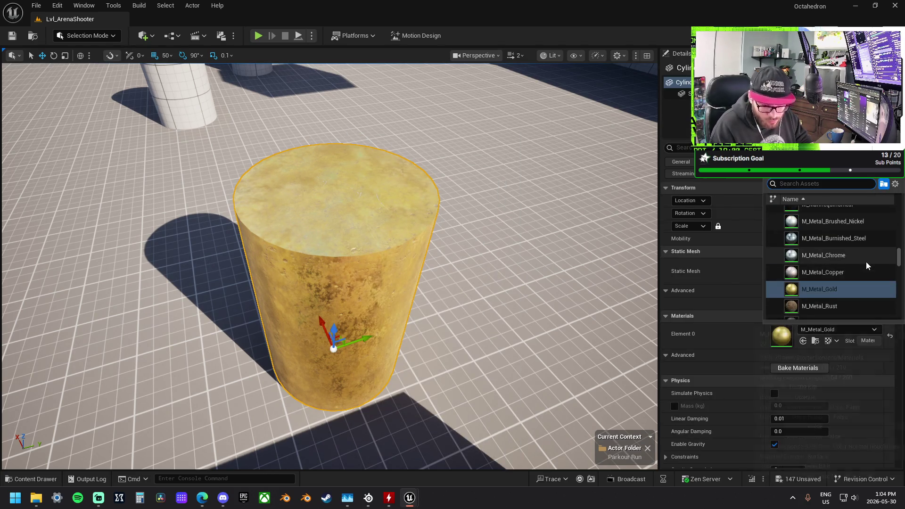
{"action": "scroll", "coordinate": [864, 262], "scroll_direction": "up", "scroll_amount": 3}
{"action": "left_click", "coordinate": [860, 289]}
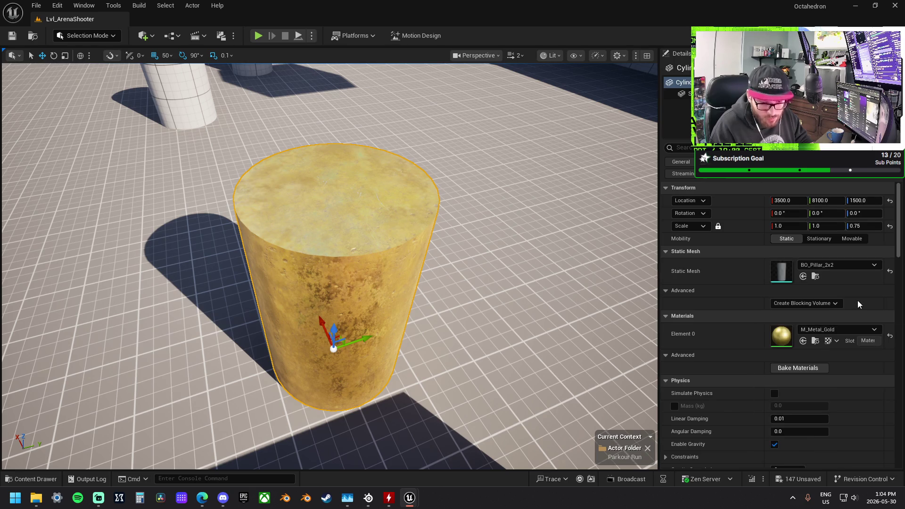
{"action": "mouse_move", "coordinate": [455, 240]}
{"action": "left_mouse_down"}
{"action": "mouse_move", "coordinate": [476, 222]}
{"action": "mouse_move", "coordinate": [425, 237]}
{"action": "left_mouse_up"}
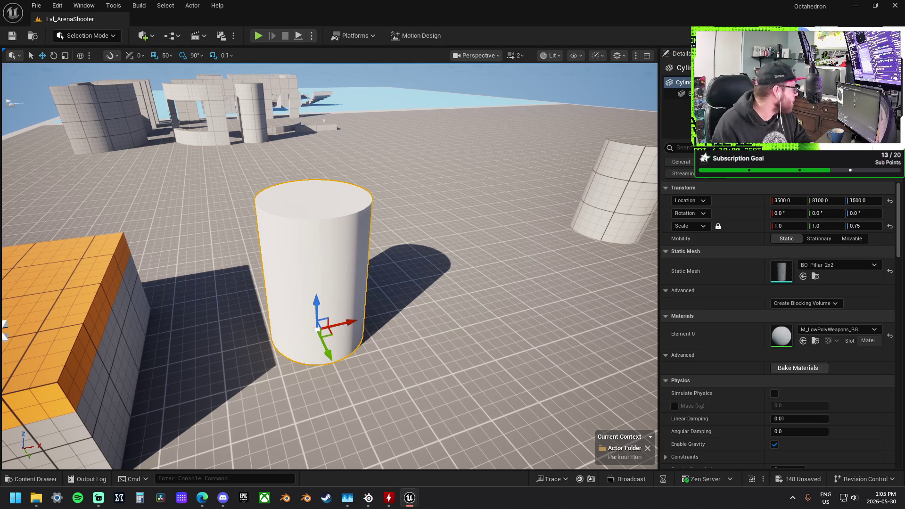
{"action": "mouse_move", "coordinate": [825, 335]}
{"action": "left_mouse_down"}
{"action": "mouse_move", "coordinate": [668, 273]}
{"action": "mouse_move", "coordinate": [331, 242]}
{"action": "left_mouse_up"}
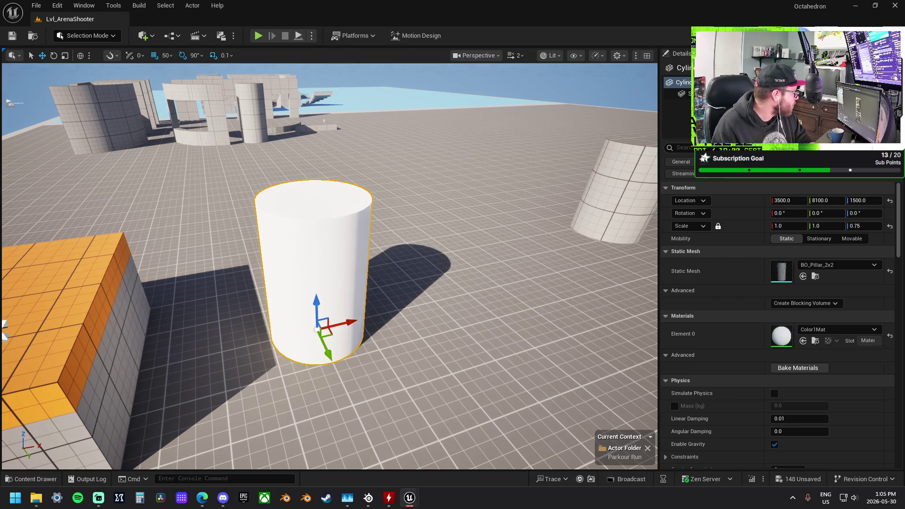
{"action": "mouse_move", "coordinate": [218, 175]}
{"action": "left_mouse_down"}
{"action": "mouse_move", "coordinate": [188, 142]}
{"action": "mouse_move", "coordinate": [179, 146]}
{"action": "mouse_move", "coordinate": [193, 150]}
{"action": "left_mouse_up"}
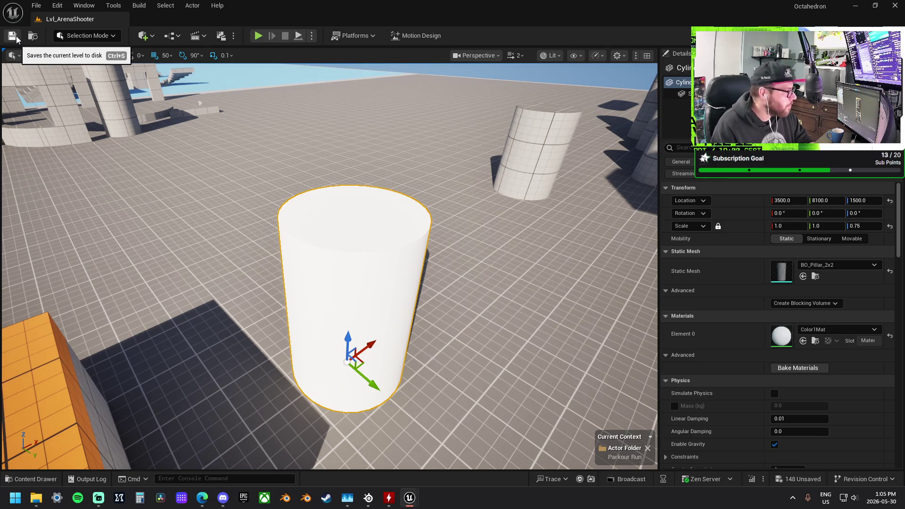
Duplicate the cylinder as a 0.1-height disc at Z 1800 and apply yellow Color2Mat
{"action": "left_click", "coordinate": [78, 35]}
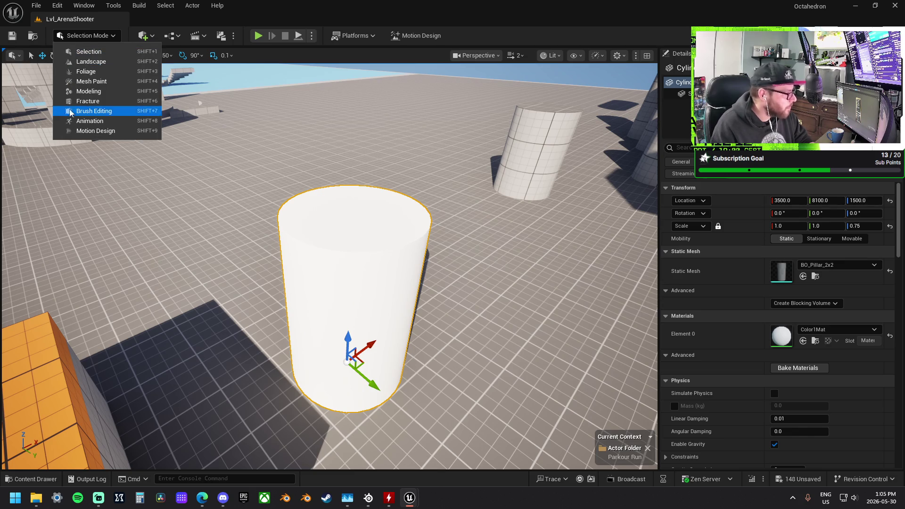
{"action": "left_click_drag", "start_coordinate": [347, 188], "coordinate": [344, 228]}
{"action": "mouse_move", "coordinate": [334, 296]}
{"action": "left_mouse_down"}
{"action": "mouse_move", "coordinate": [334, 231]}
{"action": "mouse_move", "coordinate": [333, 275]}
{"action": "left_mouse_up"}
{"action": "key", "text": "r"}
{"action": "key", "text": "w"}
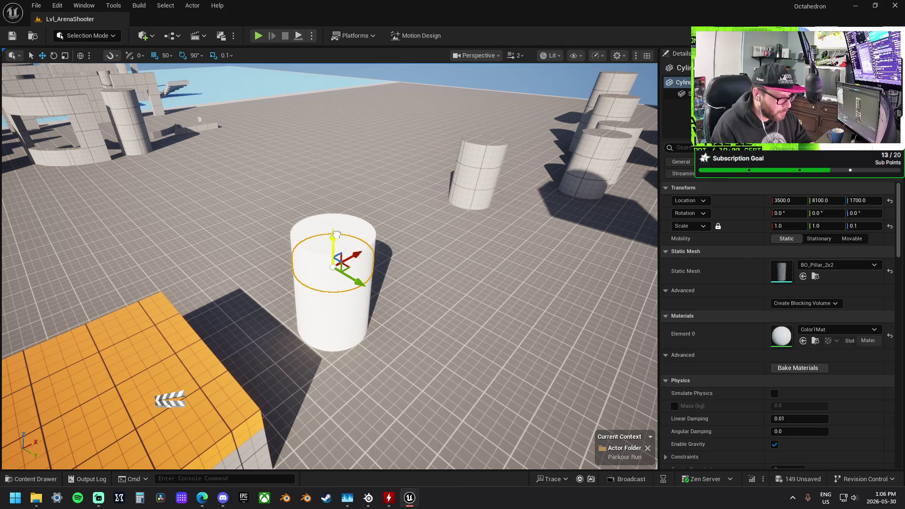
{"action": "left_click_drag", "start_coordinate": [335, 222], "coordinate": [338, 206]}
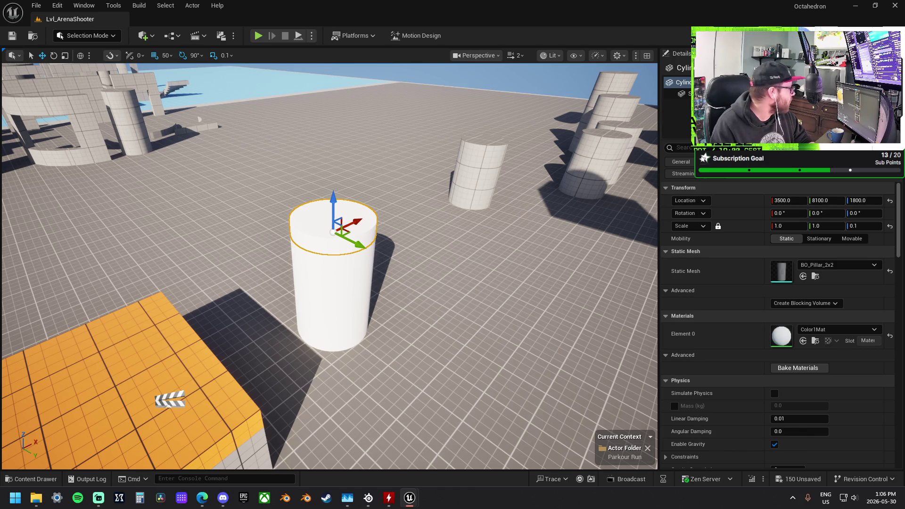
{"action": "mouse_move", "coordinate": [904, 198]}
{"action": "left_mouse_down"}
{"action": "mouse_move", "coordinate": [750, 203]}
{"action": "mouse_move", "coordinate": [776, 322]}
{"action": "left_mouse_up"}
{"action": "left_click_drag", "start_coordinate": [782, 341], "coordinate": [783, 341]}
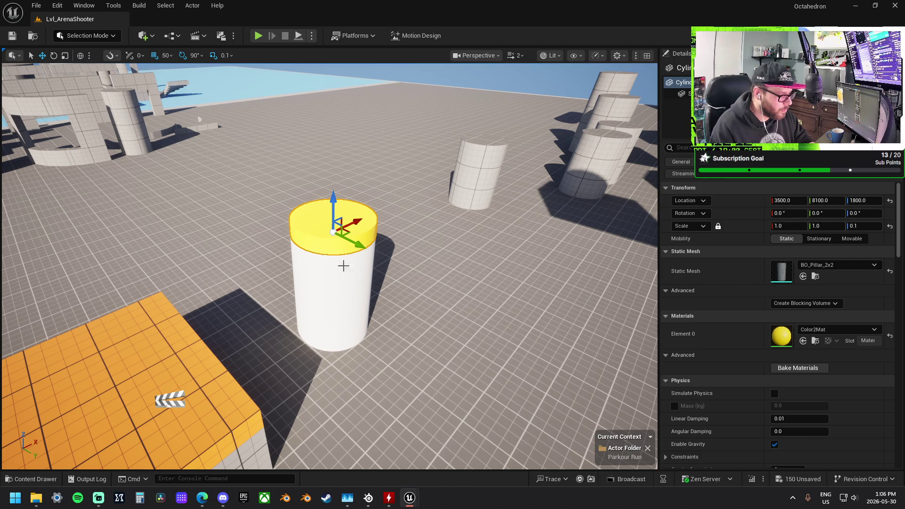
Try stretching the pillar body, undo it back to 0.75, then select cap and body together
{"action": "mouse_move", "coordinate": [340, 279]}
{"action": "left_mouse_down"}
{"action": "mouse_move", "coordinate": [340, 231]}
{"action": "mouse_move", "coordinate": [340, 257]}
{"action": "left_mouse_up"}
{"action": "left_click", "coordinate": [141, 292]}
{"action": "left_click", "coordinate": [372, 250]}
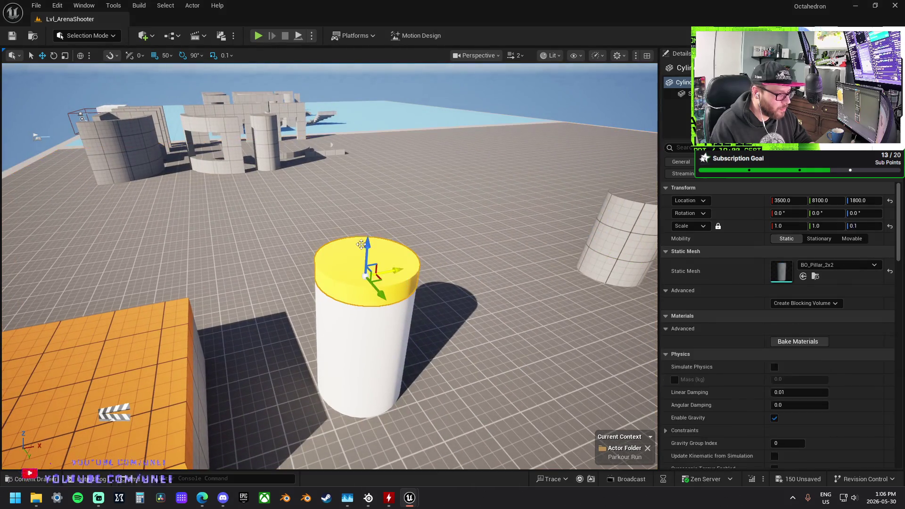
{"action": "left_click", "coordinate": [372, 252]}
{"action": "left_click", "coordinate": [367, 264]}
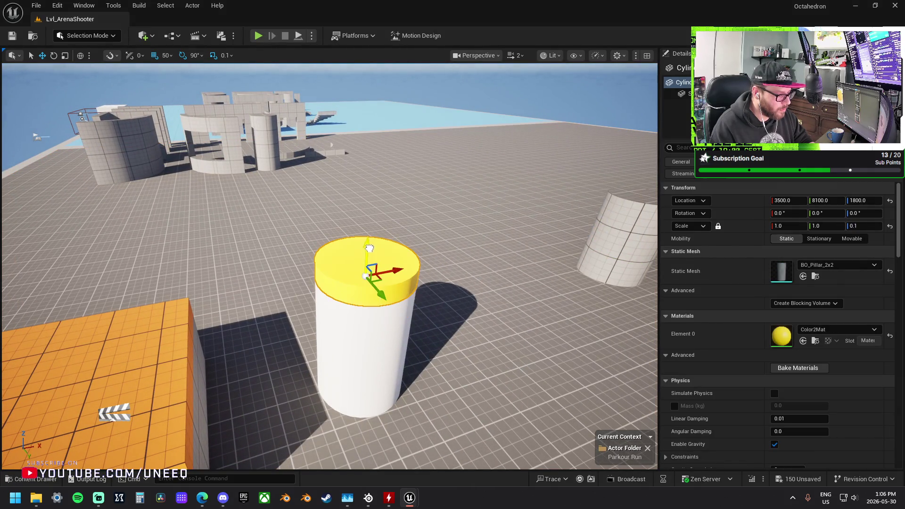
{"action": "left_click", "coordinate": [365, 290]}
{"action": "key", "text": "r"}
{"action": "left_click_drag", "start_coordinate": [360, 360], "coordinate": [360, 357]}
{"action": "key", "text": "ctrl+z"}
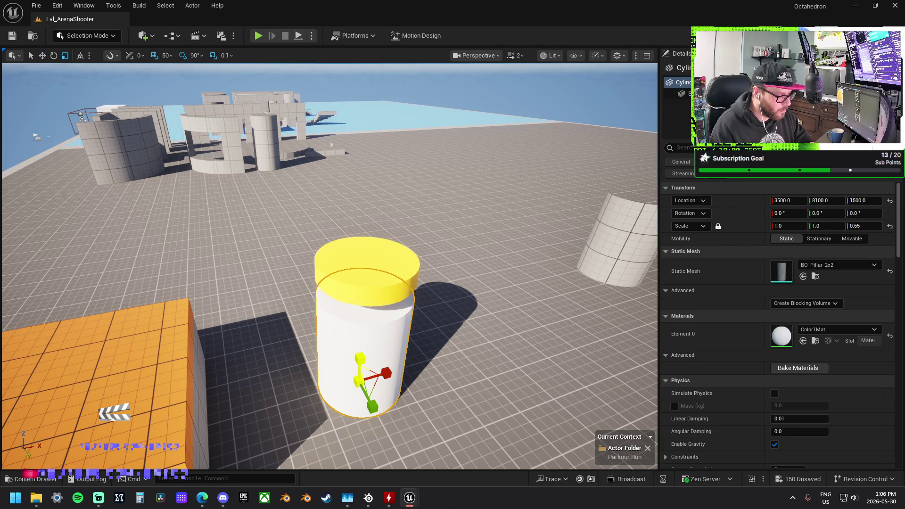
{"action": "left_click", "coordinate": [364, 285], "text": "ctrl"}
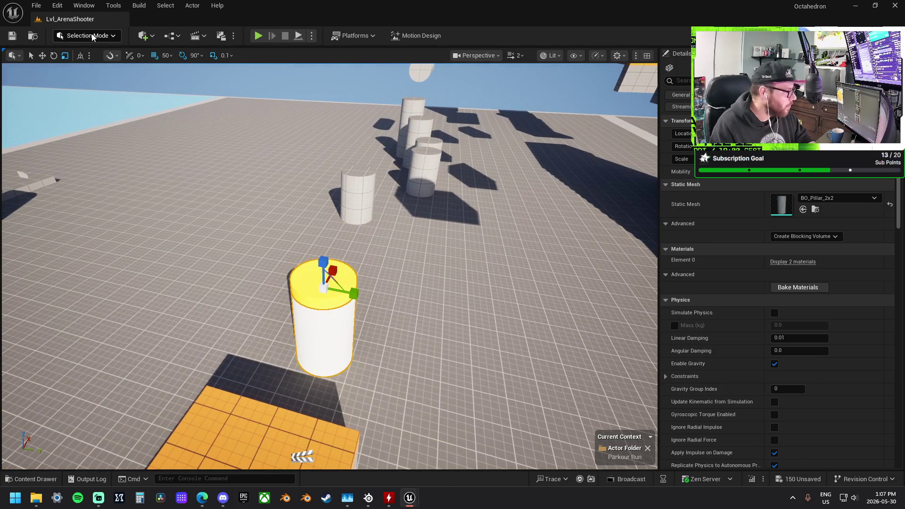
Switch to Modeling mode and Boolean-union the pillar and cap into one mesh
{"action": "left_click", "coordinate": [92, 34]}
{"action": "left_click", "coordinate": [104, 91]}
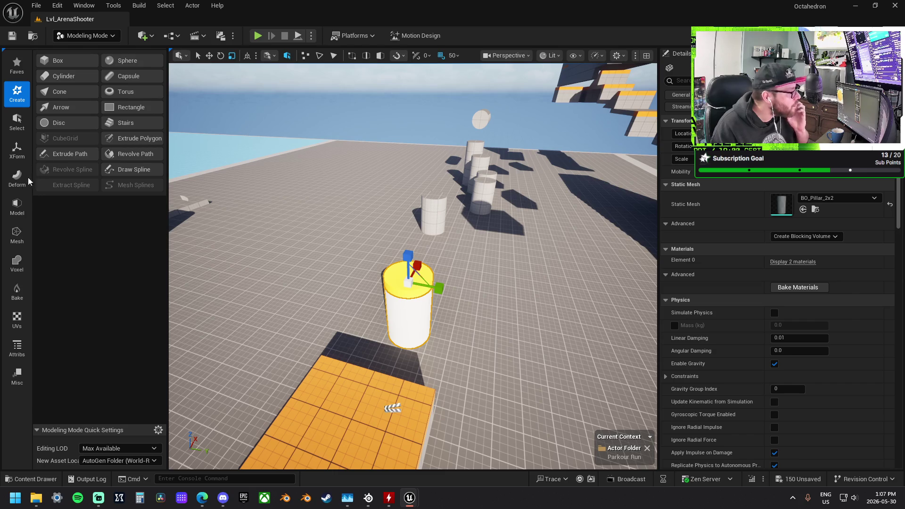
{"action": "left_click", "coordinate": [18, 205]}
{"action": "left_click", "coordinate": [64, 76]}
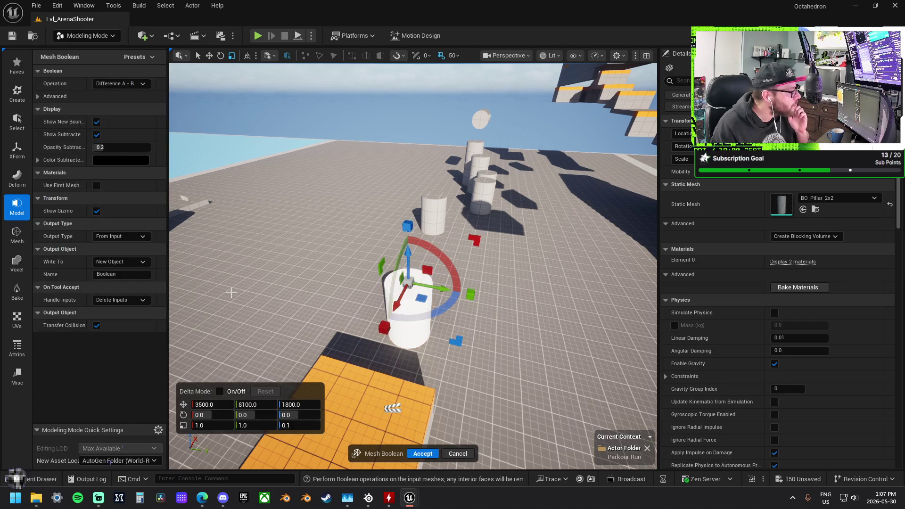
{"action": "left_click", "coordinate": [121, 83]}
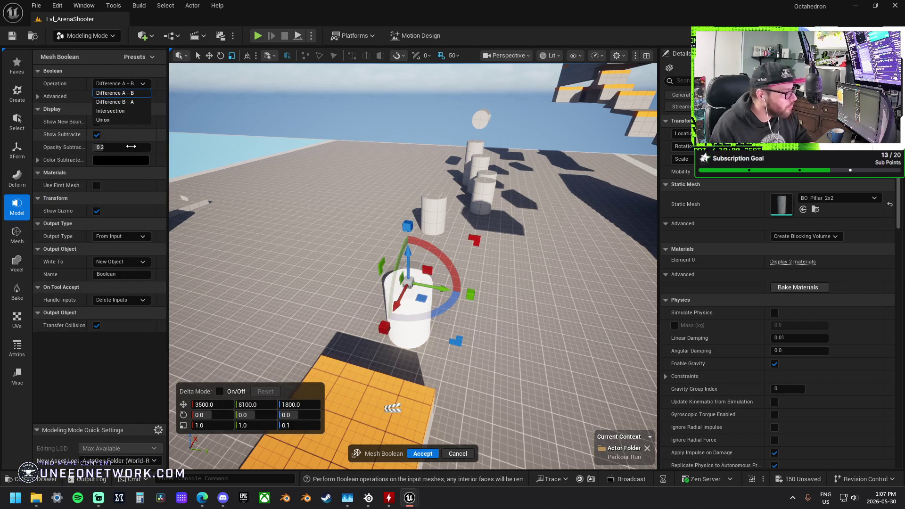
{"action": "left_click", "coordinate": [109, 120]}
{"action": "left_click", "coordinate": [423, 454]}
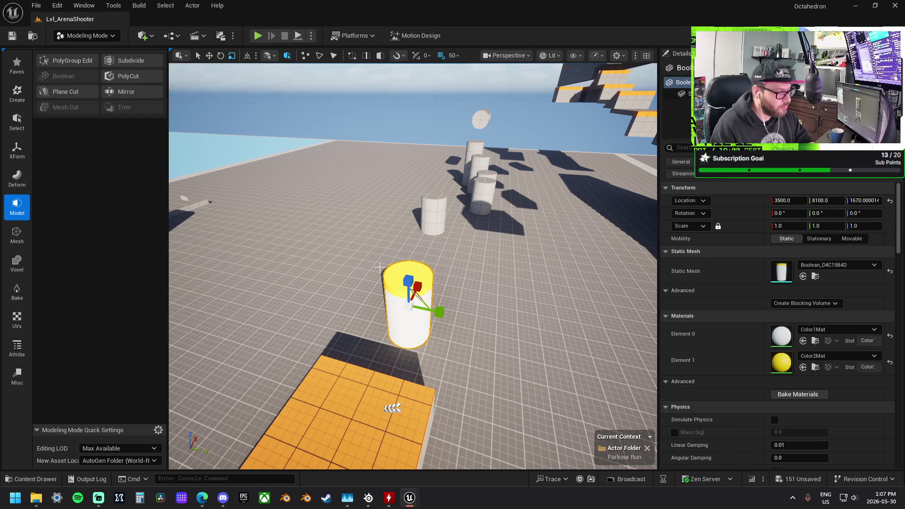
Give the cylinder's top orange M_Greybox_Grey_Inst6, then Alt-drag a copy along X to 4150
{"action": "scroll", "coordinate": [413, 266], "scroll_direction": "up", "scroll_amount": 5}
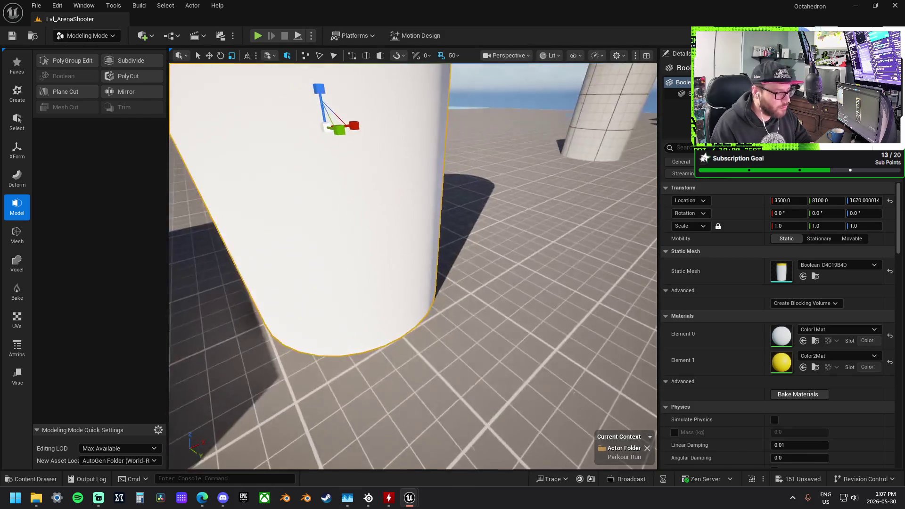
{"action": "left_click_drag", "start_coordinate": [413, 266], "coordinate": [340, 266]}
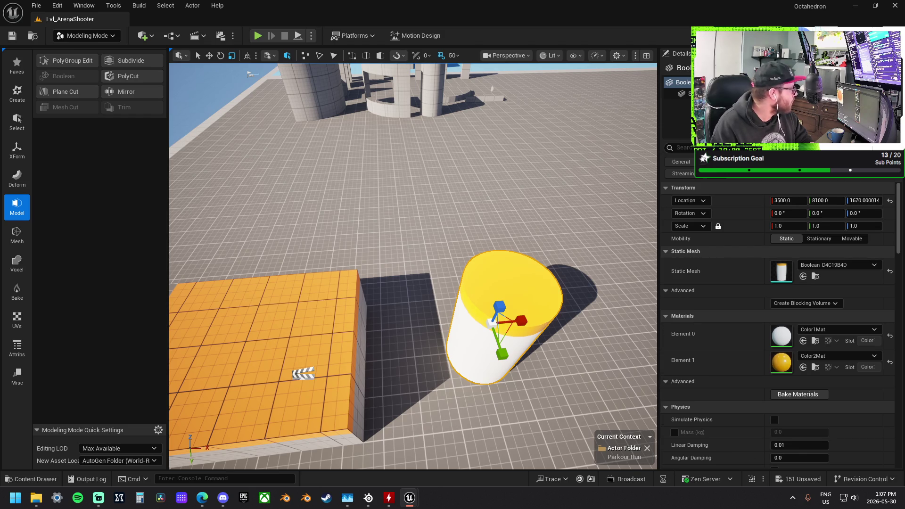
{"action": "mouse_move", "coordinate": [412, 266]}
{"action": "left_mouse_down"}
{"action": "mouse_move", "coordinate": [413, 283]}
{"action": "mouse_move", "coordinate": [396, 283]}
{"action": "mouse_move", "coordinate": [368, 264]}
{"action": "left_mouse_up"}
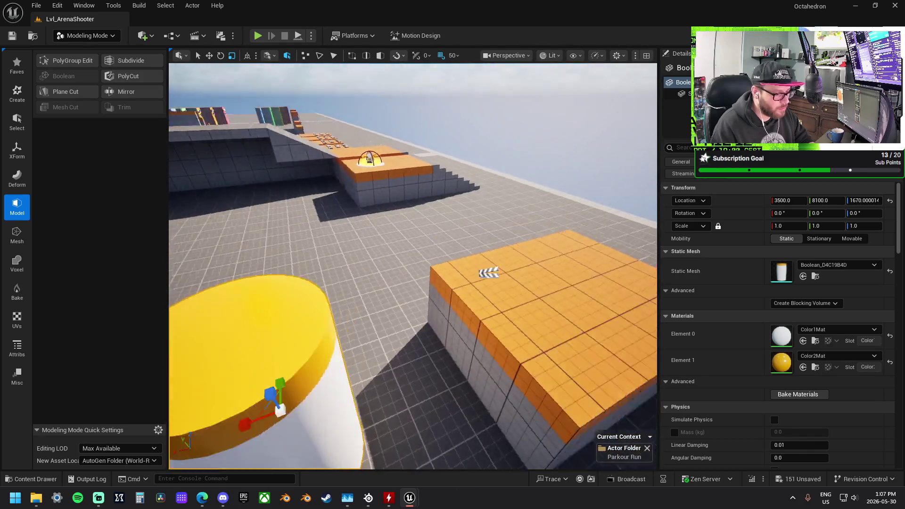
{"action": "key", "text": "f"}
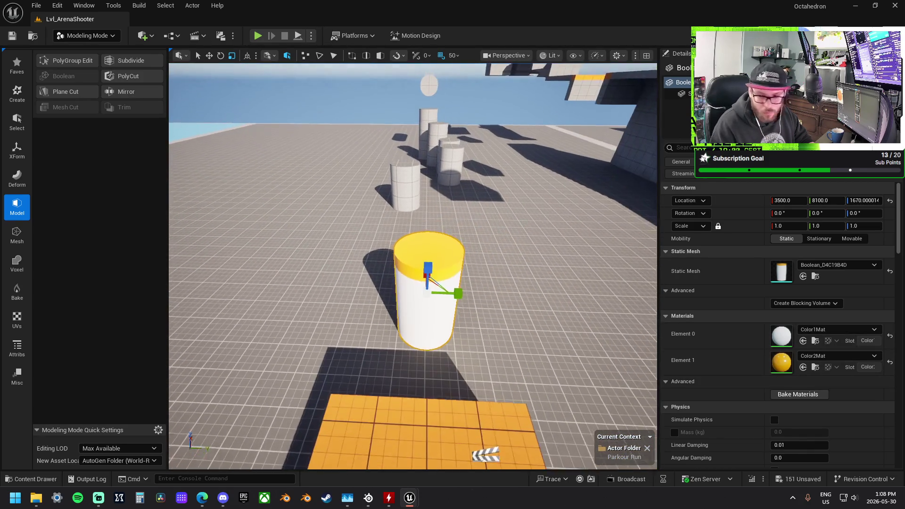
{"action": "mouse_move", "coordinate": [896, 377]}
{"action": "left_mouse_down"}
{"action": "mouse_move", "coordinate": [781, 370]}
{"action": "mouse_move", "coordinate": [778, 362]}
{"action": "left_mouse_up"}
{"action": "left_click_drag", "start_coordinate": [413, 264], "coordinate": [282, 264]}
{"action": "key", "text": "w"}
{"action": "mouse_move", "coordinate": [362, 275]}
{"action": "left_mouse_down"}
{"action": "mouse_move", "coordinate": [466, 279]}
{"action": "mouse_move", "coordinate": [458, 260]}
{"action": "mouse_move", "coordinate": [498, 228]}
{"action": "mouse_move", "coordinate": [534, 255]}
{"action": "left_mouse_up"}
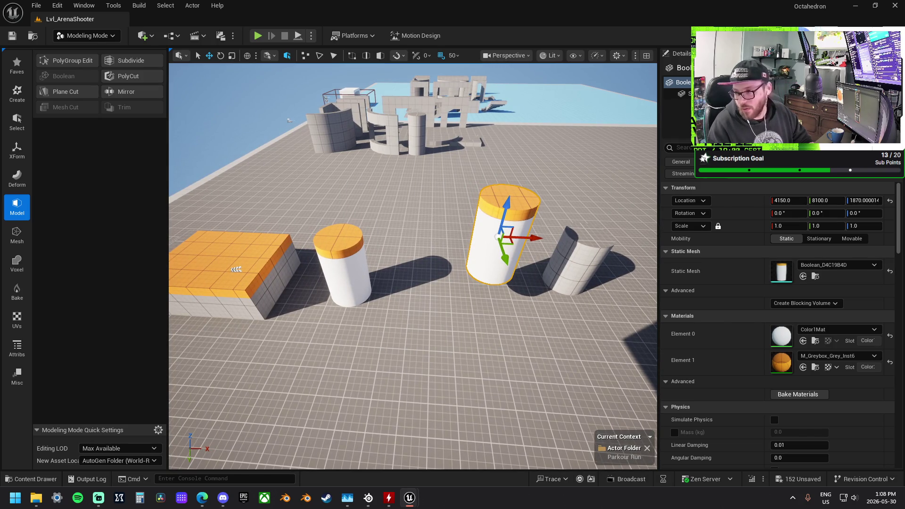
Texture the copy with M_Greybox_Grey sides and an M_Greybox_Grey1 top, moving it to X 3900
{"action": "left_click_drag", "start_coordinate": [531, 238], "coordinate": [517, 238]}
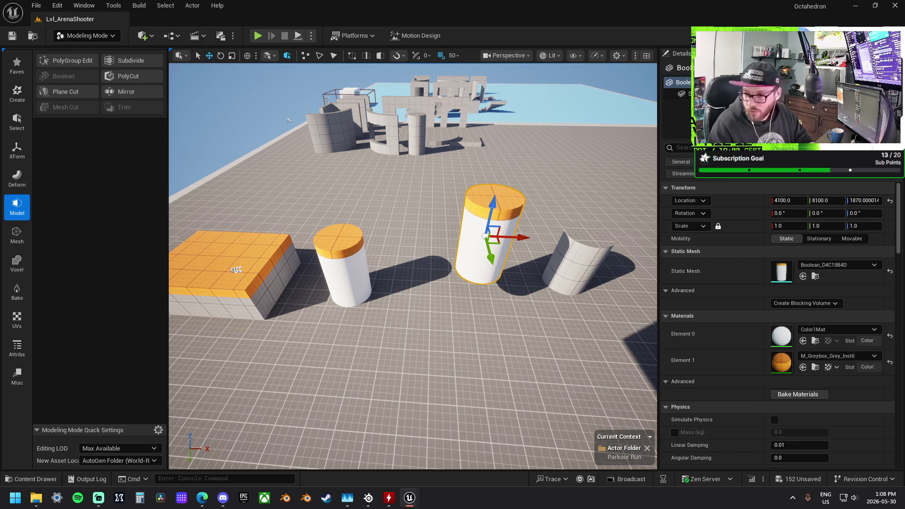
{"action": "mouse_move", "coordinate": [904, 337]}
{"action": "left_mouse_down"}
{"action": "mouse_move", "coordinate": [769, 335]}
{"action": "mouse_move", "coordinate": [779, 360]}
{"action": "left_mouse_up"}
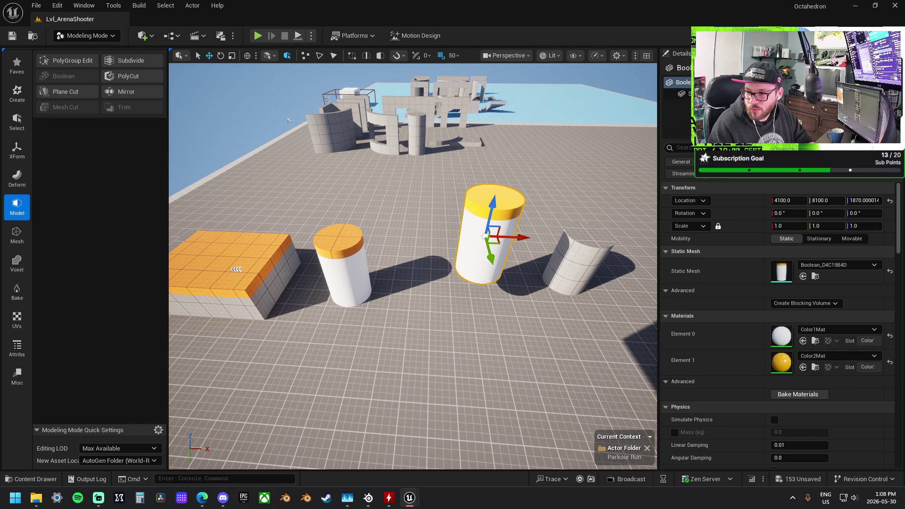
{"action": "mouse_move", "coordinate": [897, 325]}
{"action": "left_mouse_down"}
{"action": "mouse_move", "coordinate": [788, 325]}
{"action": "mouse_move", "coordinate": [782, 340]}
{"action": "left_mouse_up"}
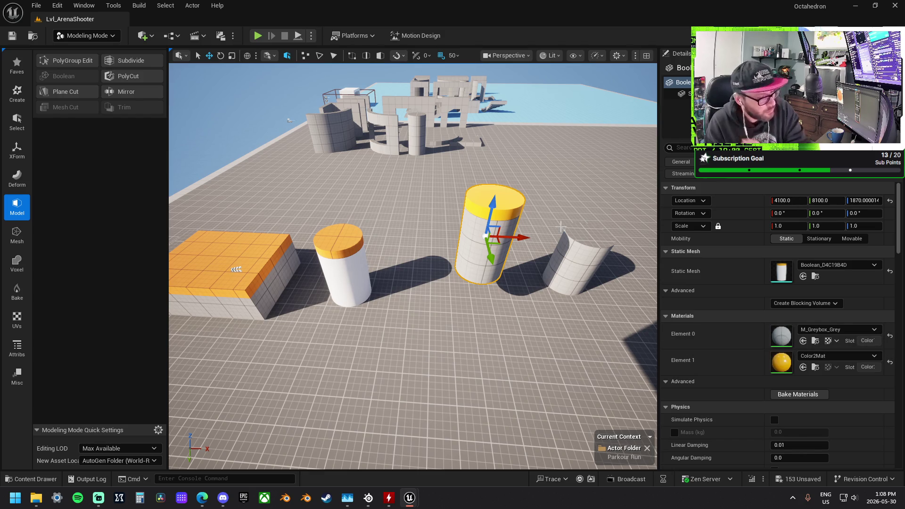
{"action": "left_click_drag", "start_coordinate": [522, 237], "coordinate": [468, 241]}
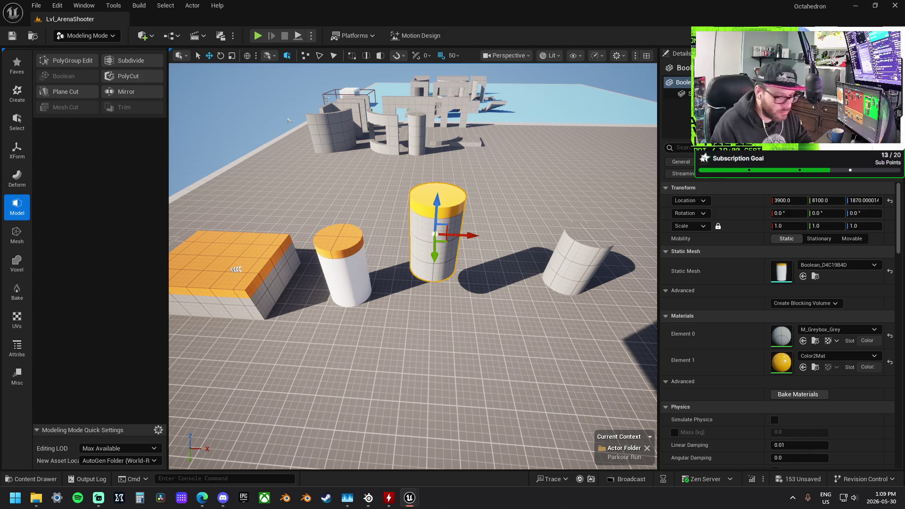
{"action": "mouse_move", "coordinate": [752, 369]}
{"action": "left_mouse_down"}
{"action": "mouse_move", "coordinate": [786, 377]}
{"action": "mouse_move", "coordinate": [710, 358]}
{"action": "left_mouse_up"}
Apply M_Greybox_Grey to the short cylinder's sides and delete the tall copy
{"action": "left_click", "coordinate": [353, 248]}
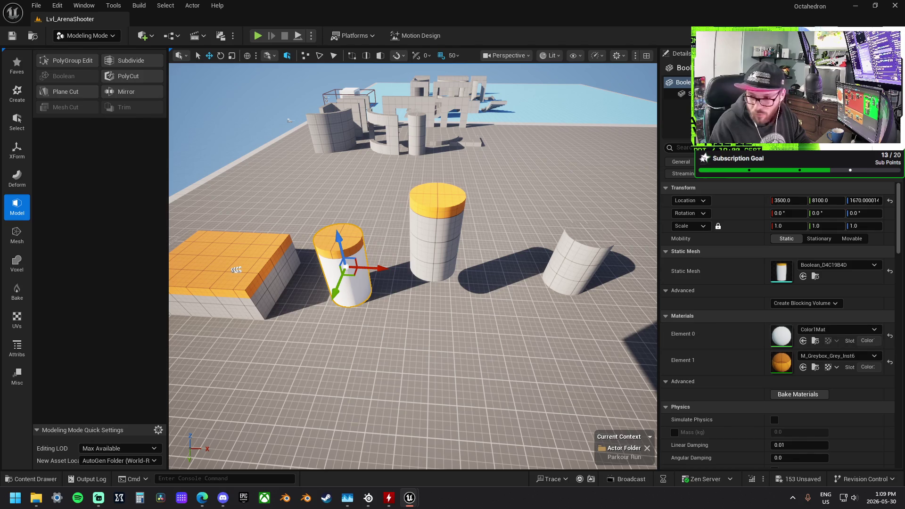
{"action": "mouse_move", "coordinate": [896, 330]}
{"action": "left_mouse_down"}
{"action": "mouse_move", "coordinate": [773, 325]}
{"action": "mouse_move", "coordinate": [818, 367]}
{"action": "mouse_move", "coordinate": [786, 338]}
{"action": "left_mouse_up"}
{"action": "left_click", "coordinate": [445, 276]}
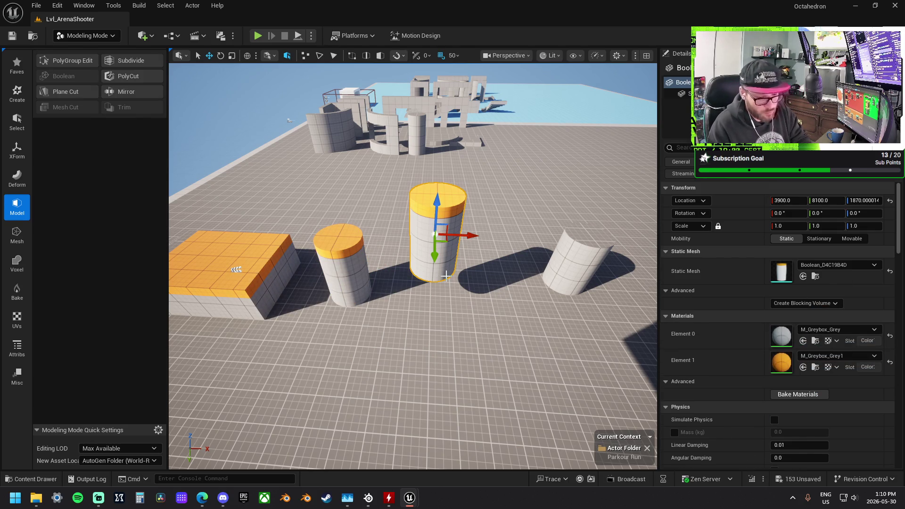
{"action": "key", "text": "Delete"}
Delete the five leftover stacked cylinder pieces one by one
{"action": "left_click", "coordinate": [584, 264]}
{"action": "key", "text": "f"}
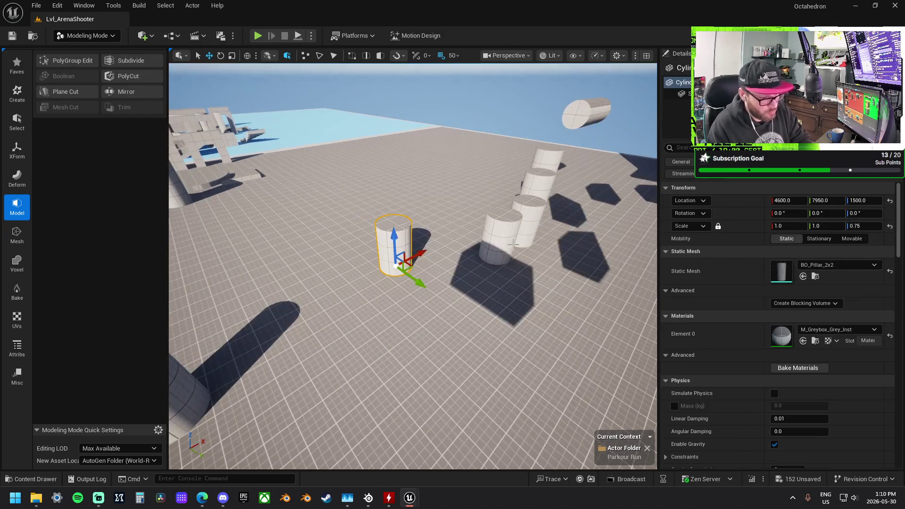
{"action": "key", "text": "Delete"}
{"action": "left_click", "coordinate": [512, 243]}
{"action": "key", "text": "Delete"}
{"action": "left_click", "coordinate": [537, 198]}
{"action": "key", "text": "Delete"}
{"action": "left_click", "coordinate": [549, 165]}
{"action": "key", "text": "Delete"}
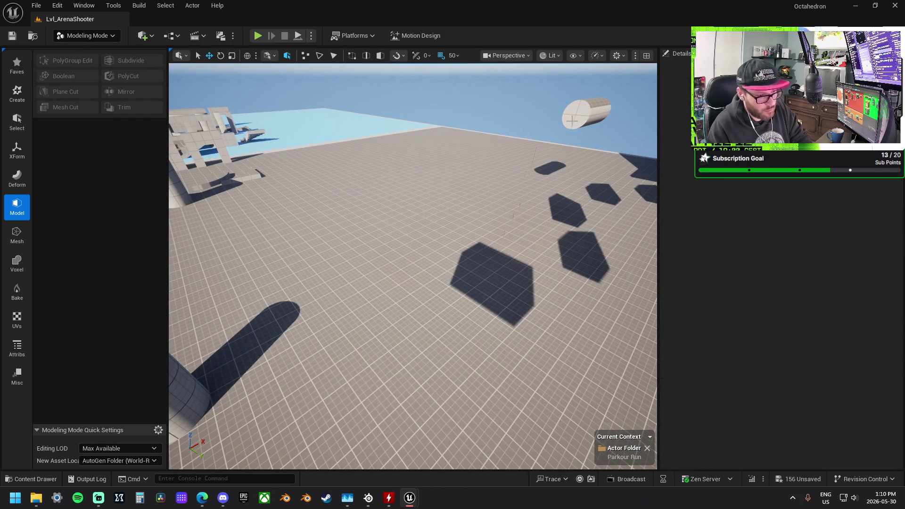
{"action": "left_click", "coordinate": [572, 120]}
{"action": "key", "text": "Delete"}
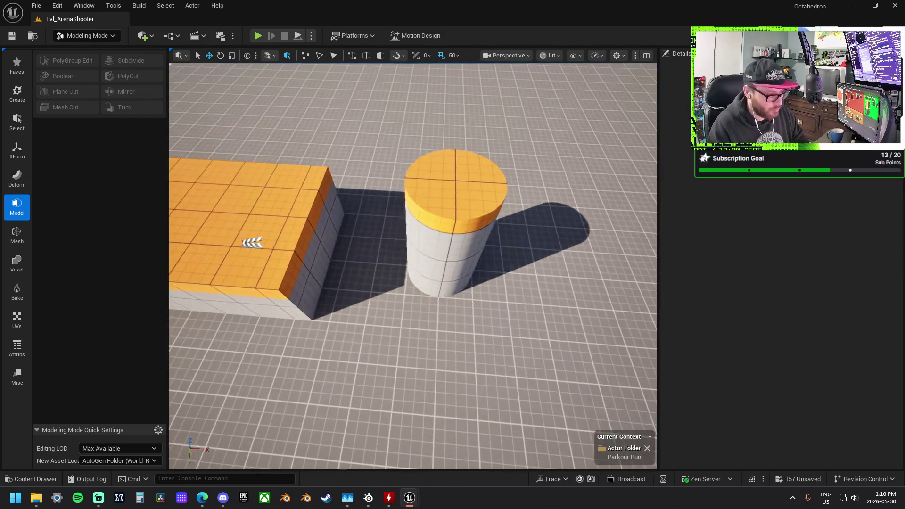
Give the remaining Boolean pillar's top the M_Greybox_Grey1 material
{"action": "left_click", "coordinate": [455, 255]}
{"action": "key", "text": "f"}
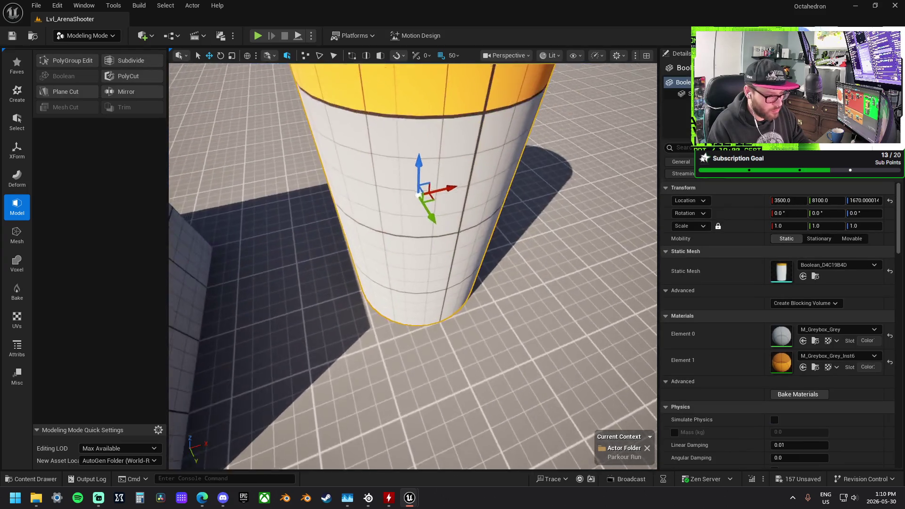
{"action": "scroll", "coordinate": [469, 214], "scroll_direction": "down", "scroll_amount": 3}
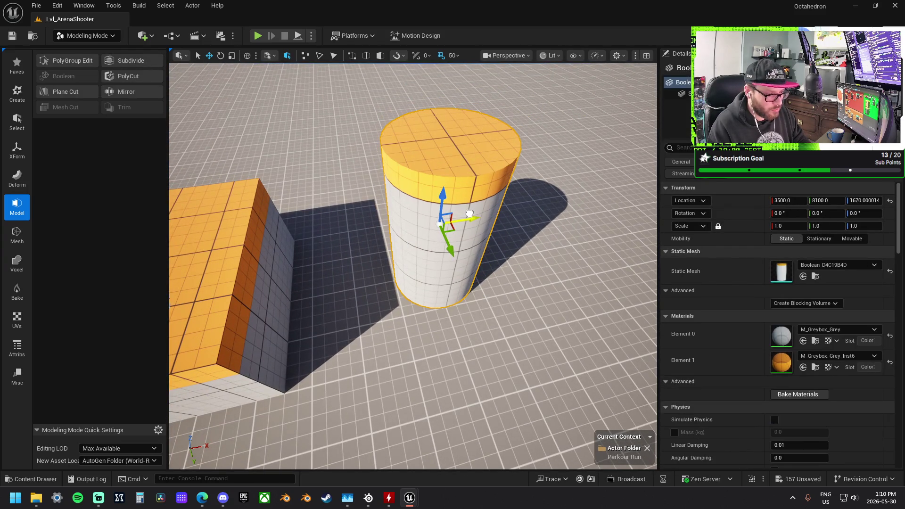
{"action": "left_click_drag", "start_coordinate": [660, 326], "coordinate": [782, 362]}
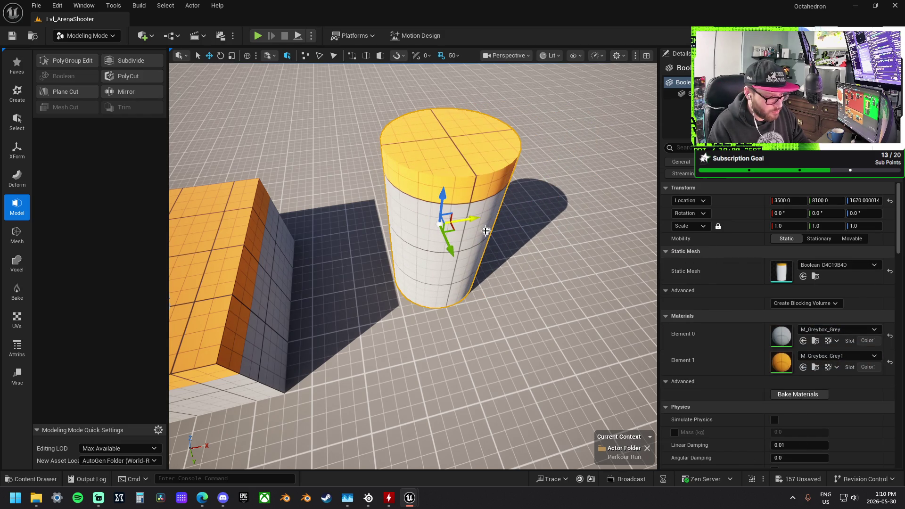
{"action": "scroll", "coordinate": [486, 230], "scroll_direction": "down", "scroll_amount": 5}
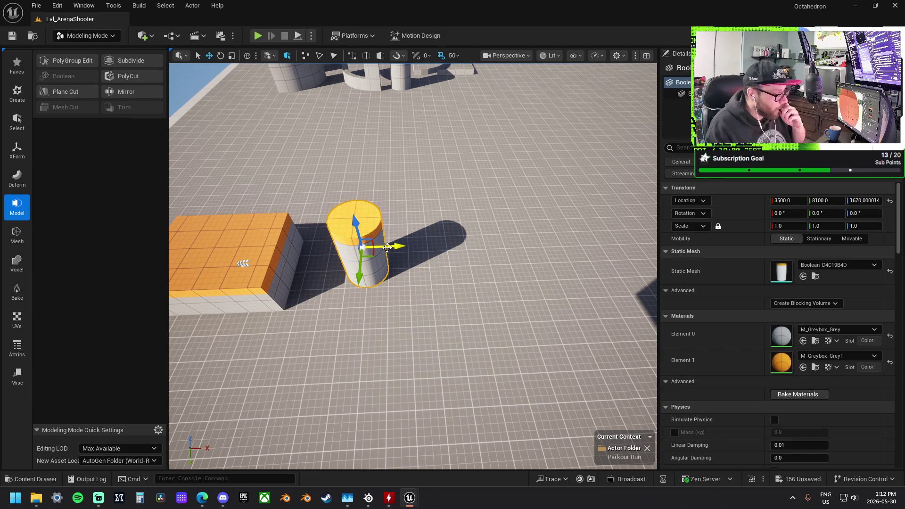
Move the cylinder along X to 3600 and reselect it after a stray selection
{"action": "left_click_drag", "start_coordinate": [396, 247], "coordinate": [427, 256]}
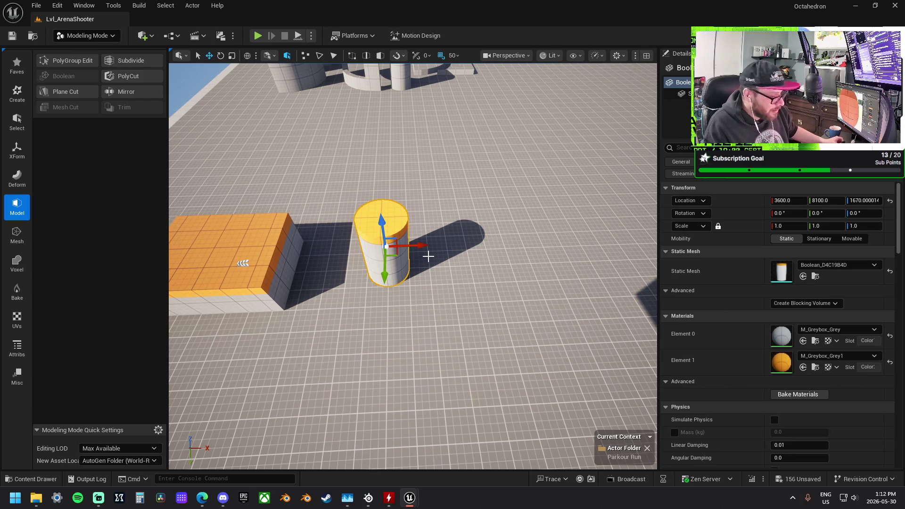
{"action": "mouse_move", "coordinate": [438, 287]}
{"action": "left_mouse_down"}
{"action": "mouse_move", "coordinate": [314, 263]}
{"action": "mouse_move", "coordinate": [327, 262]}
{"action": "left_mouse_up"}
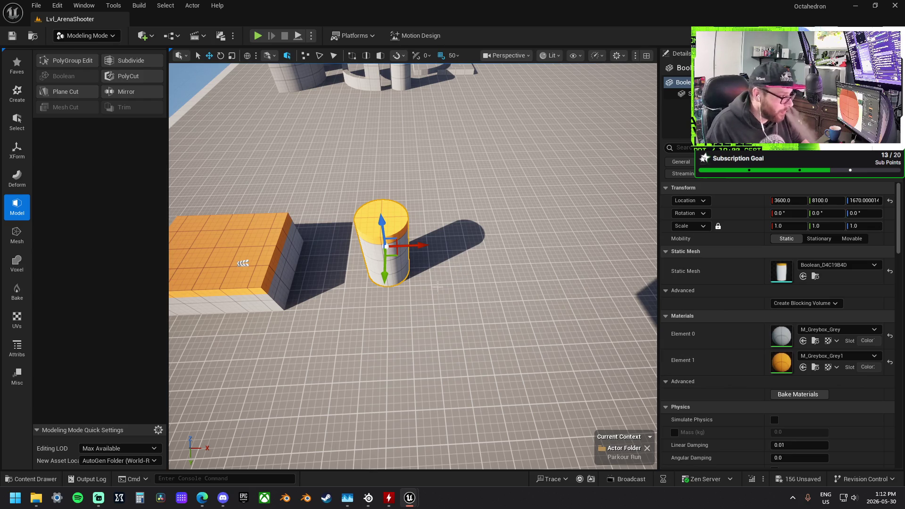
{"action": "left_click", "coordinate": [332, 259]}
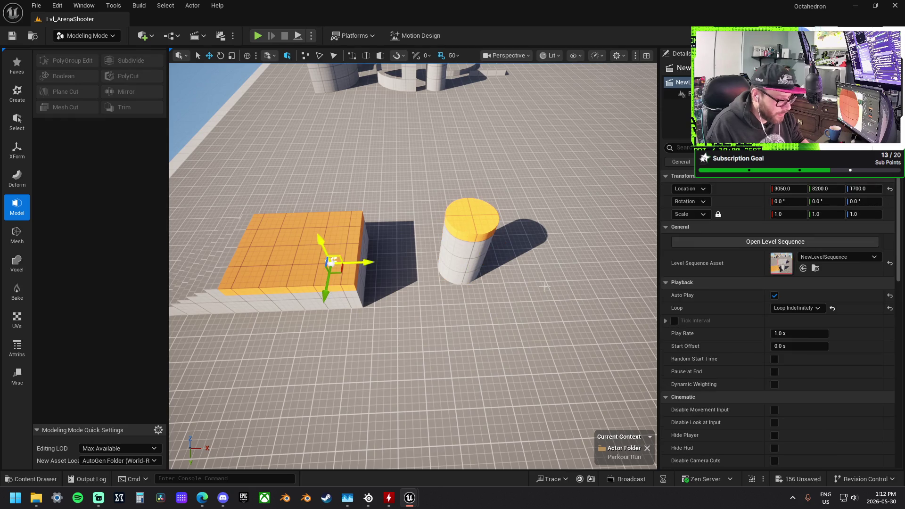
{"action": "key", "text": "shift+1"}
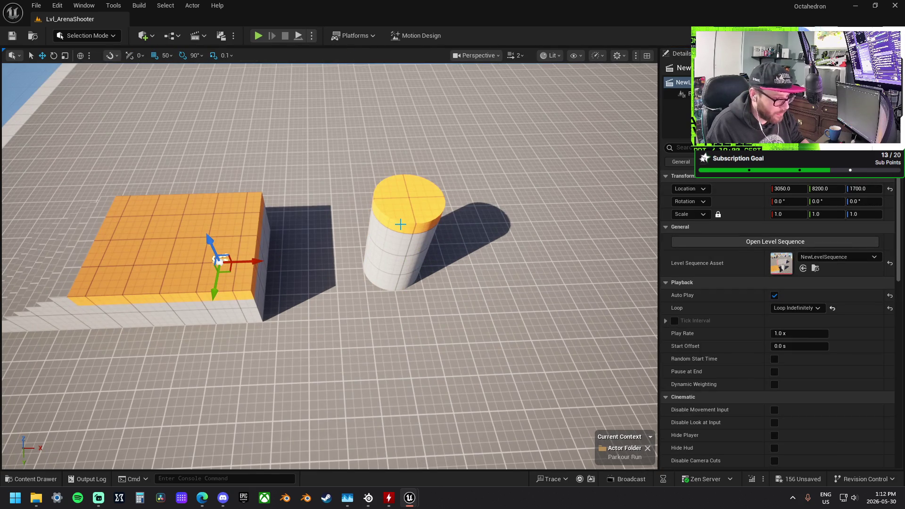
{"action": "left_click", "coordinate": [400, 223]}
{"action": "mouse_move", "coordinate": [401, 224]}
{"action": "left_mouse_down"}
{"action": "mouse_move", "coordinate": [386, 264]}
{"action": "mouse_move", "coordinate": [285, 291]}
{"action": "left_mouse_up"}
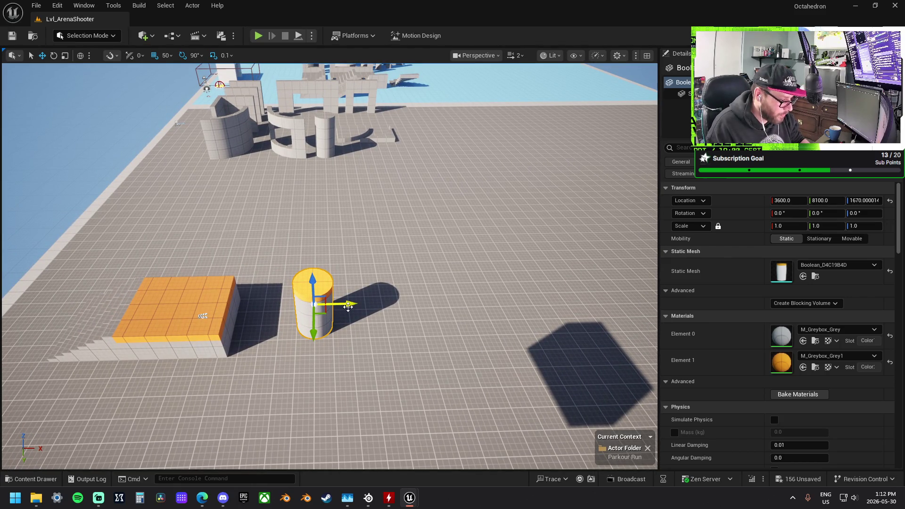
{"action": "left_click_drag", "start_coordinate": [348, 306], "coordinate": [306, 367]}
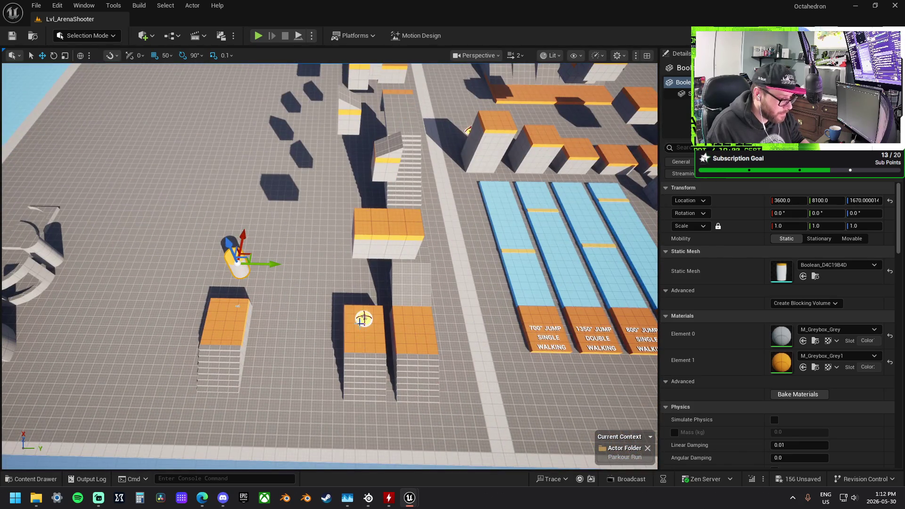
Select the jump pad on the orange block and inspect its particle and light components
{"action": "left_click", "coordinate": [361, 321]}
{"action": "scroll", "coordinate": [793, 336], "scroll_direction": "down", "scroll_amount": 5}
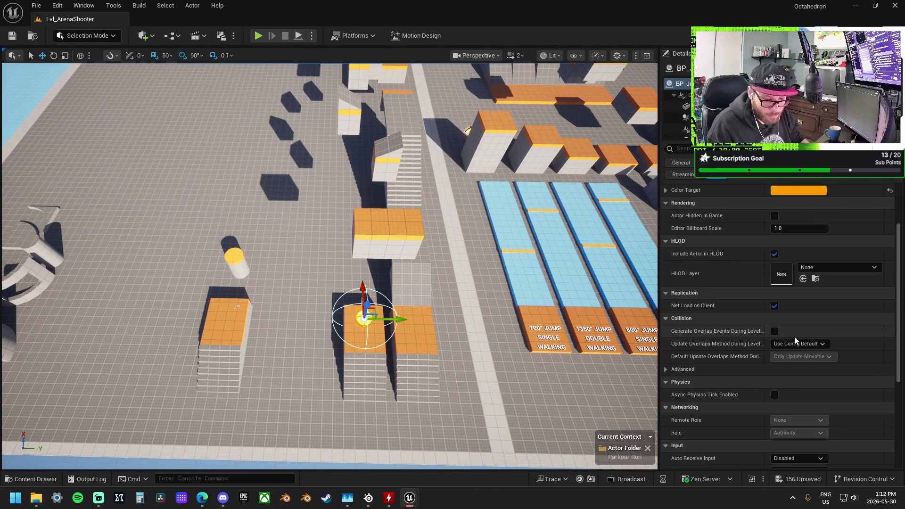
{"action": "scroll", "coordinate": [798, 337], "scroll_direction": "up", "scroll_amount": 5}
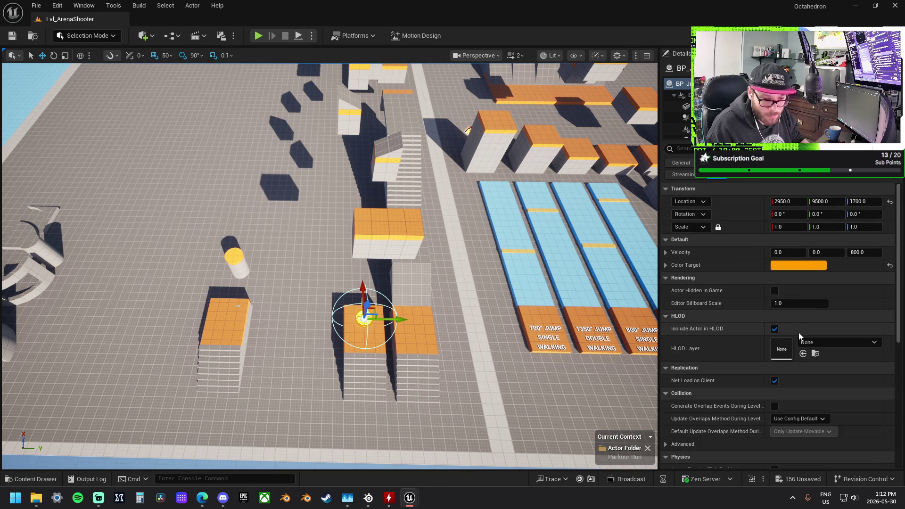
{"action": "scroll", "coordinate": [678, 108], "scroll_direction": "down", "scroll_amount": 1}
{"action": "left_click", "coordinate": [686, 110]}
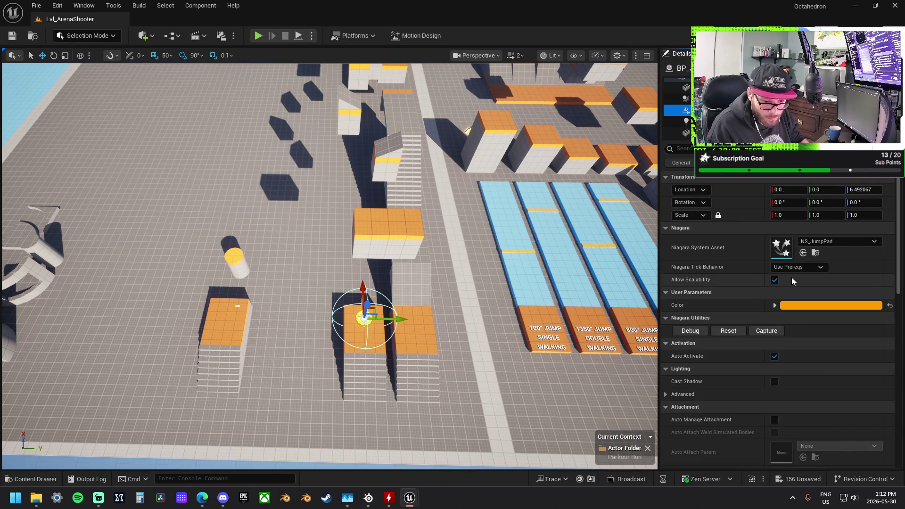
{"action": "scroll", "coordinate": [770, 236], "scroll_direction": "down", "scroll_amount": 6}
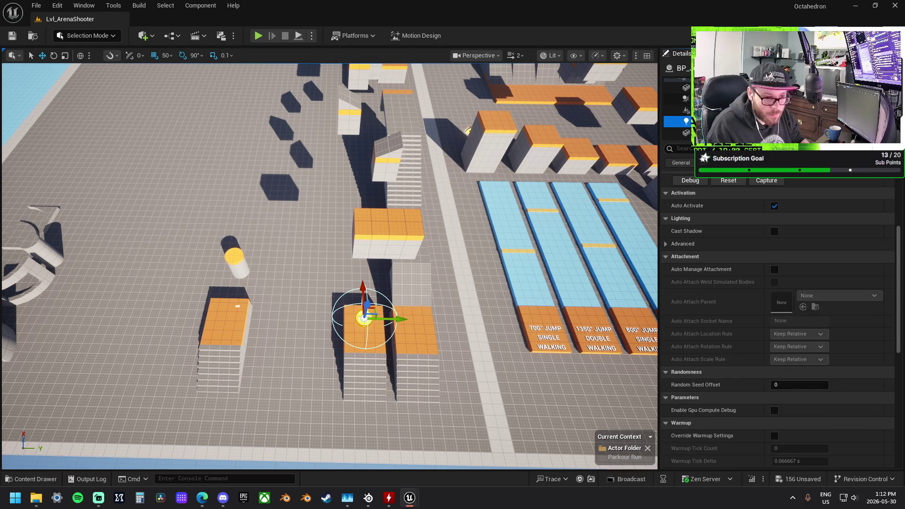
{"action": "left_click", "coordinate": [678, 121]}
{"action": "scroll", "coordinate": [678, 113], "scroll_direction": "up", "scroll_amount": 2}
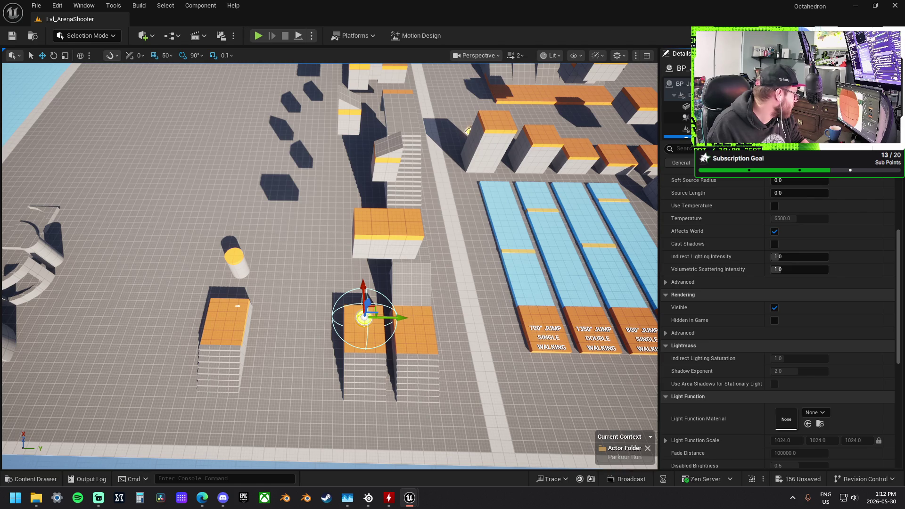
Return to the Unreal editor, frame the selected light, and select the whole jump pad
{"action": "key", "text": "super+d"}
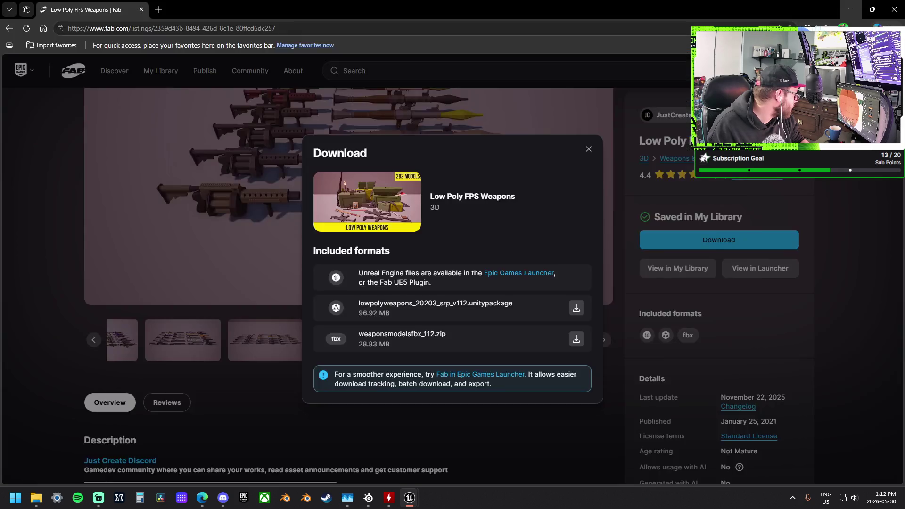
{"action": "key", "text": "super+d"}
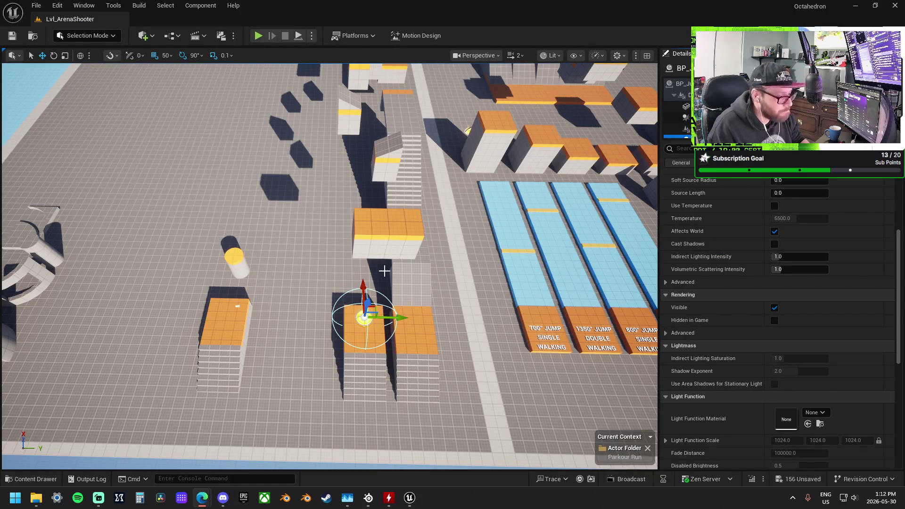
{"action": "scroll", "coordinate": [756, 357], "scroll_direction": "down", "scroll_amount": 3}
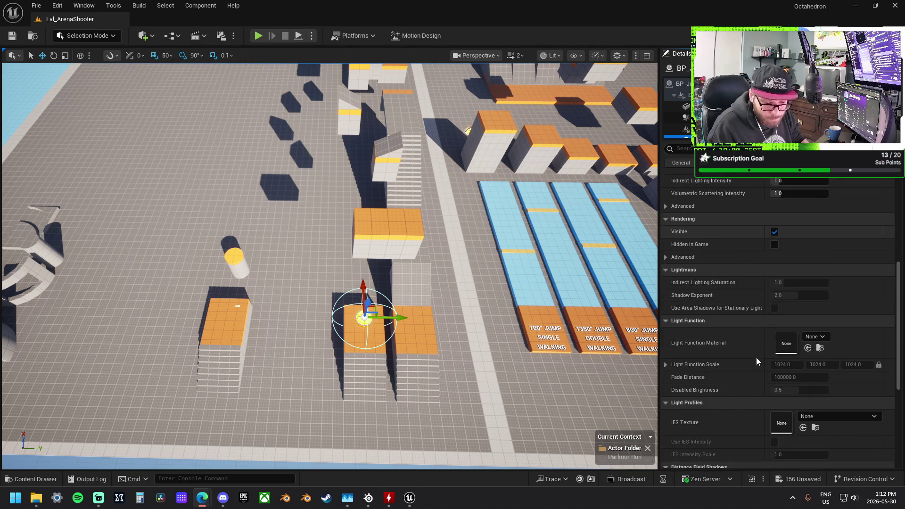
{"action": "key", "text": "f"}
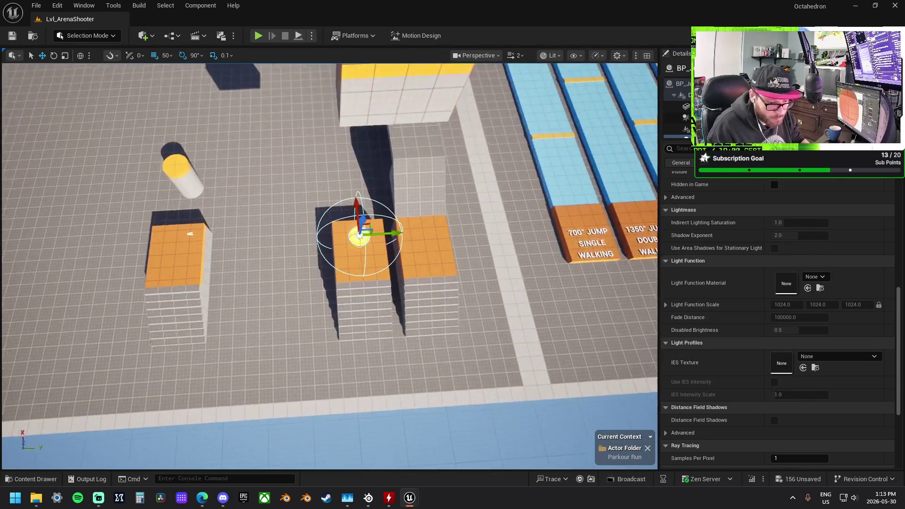
{"action": "scroll", "coordinate": [403, 258], "scroll_direction": "down", "scroll_amount": 5}
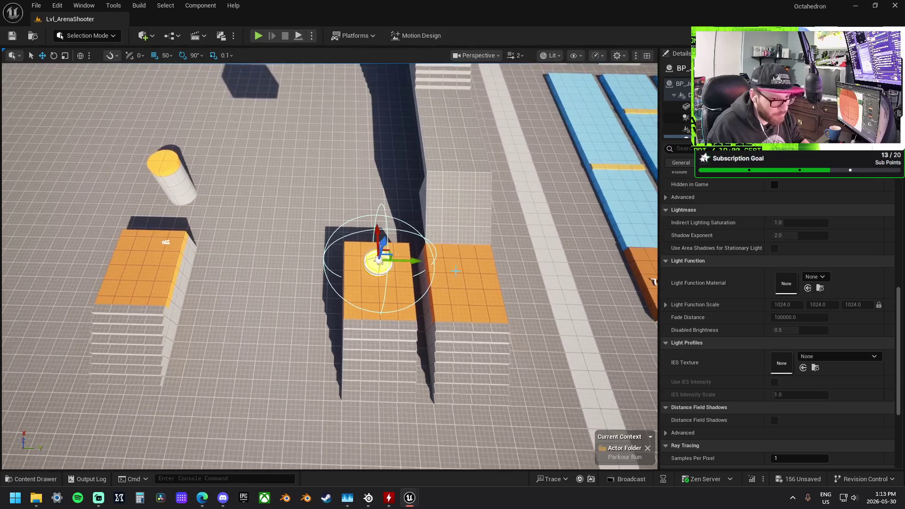
{"action": "left_click", "coordinate": [379, 261]}
Duplicate the jump pad onto the open floor beside the platform
{"action": "left_click_drag", "start_coordinate": [379, 260], "coordinate": [447, 275]}
{"action": "left_click_drag", "start_coordinate": [508, 274], "coordinate": [152, 267], "text": "alt"}
{"action": "left_click_drag", "start_coordinate": [331, 298], "coordinate": [372, 324]}
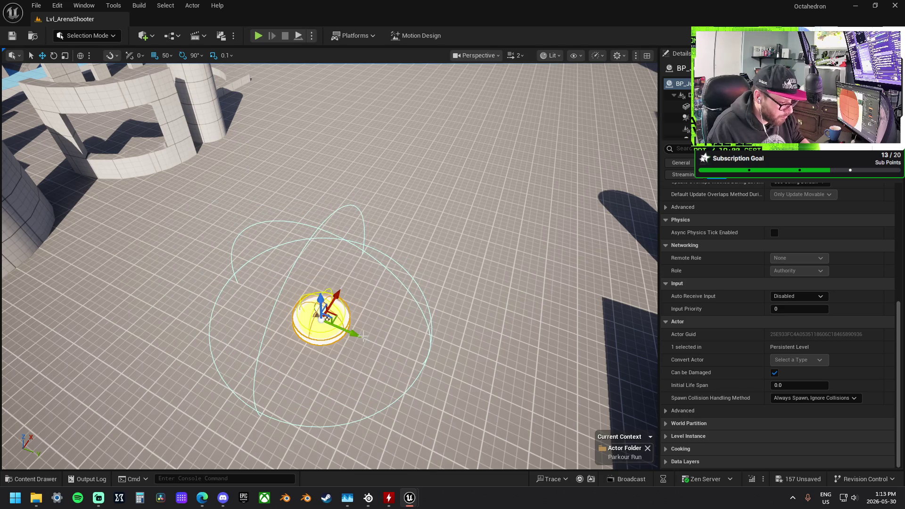
{"action": "left_click_drag", "start_coordinate": [356, 333], "coordinate": [293, 314], "text": "alt"}
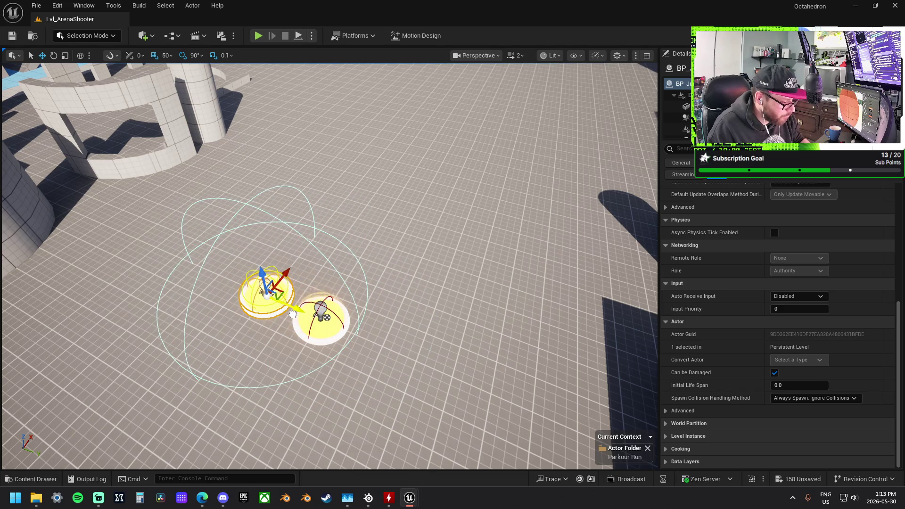
Set the copy's Color Target to blue and begin editing its Velocity Z
{"action": "scroll", "coordinate": [749, 300], "scroll_direction": "up", "scroll_amount": 10}
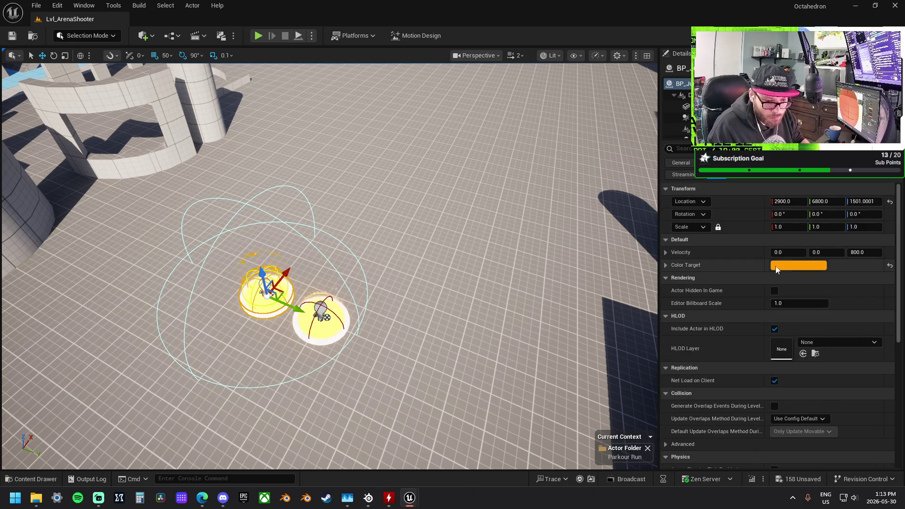
{"action": "left_click", "coordinate": [790, 266]}
{"action": "left_click", "coordinate": [753, 262]}
{"action": "left_click", "coordinate": [715, 346]}
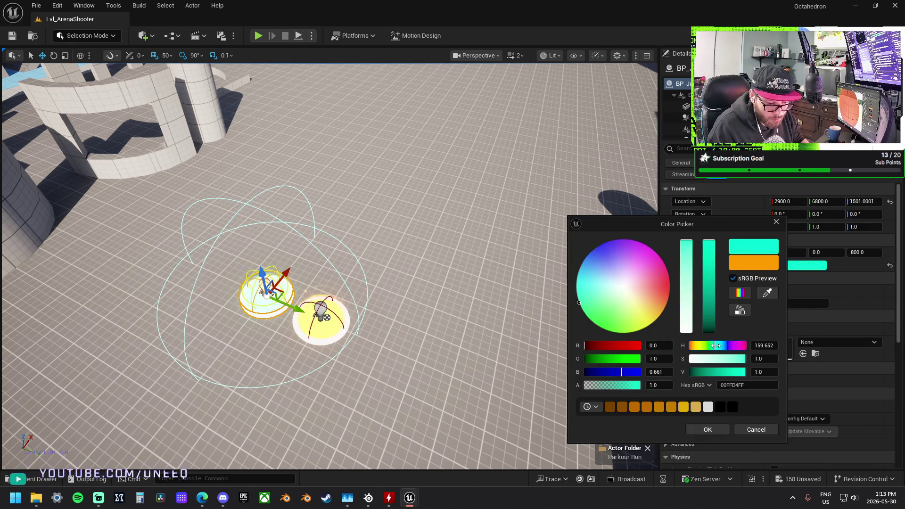
{"action": "left_click_drag", "start_coordinate": [716, 345], "coordinate": [725, 346]}
{"action": "left_click_drag", "start_coordinate": [598, 267], "coordinate": [596, 248]}
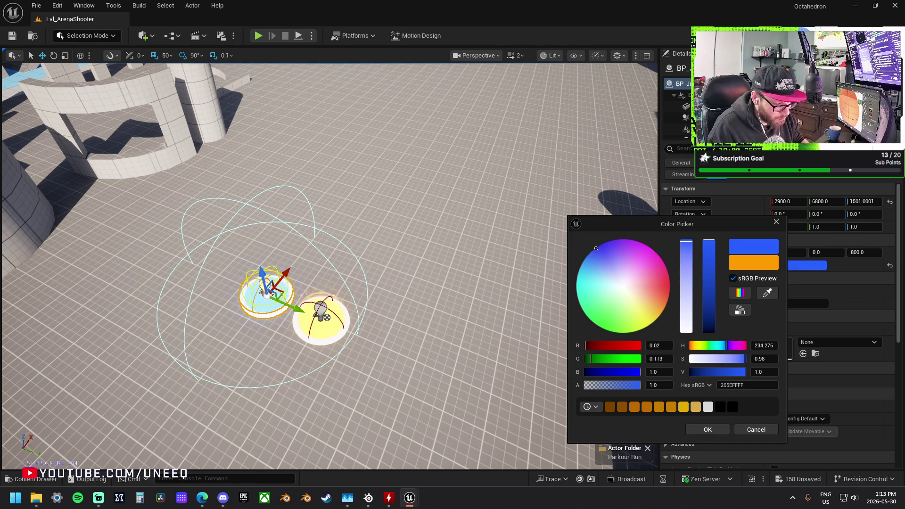
{"action": "left_click", "coordinate": [717, 427]}
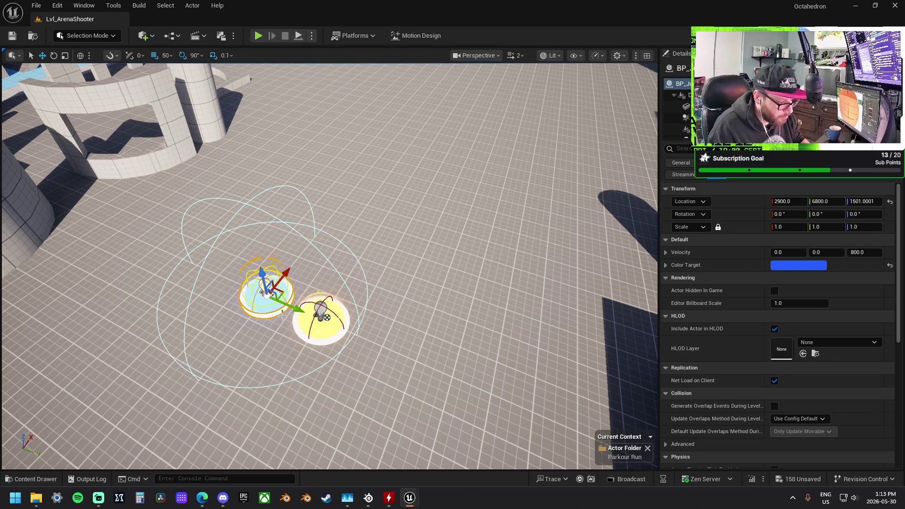
{"action": "left_click", "coordinate": [665, 253]}
{"action": "left_click", "coordinate": [865, 252]}
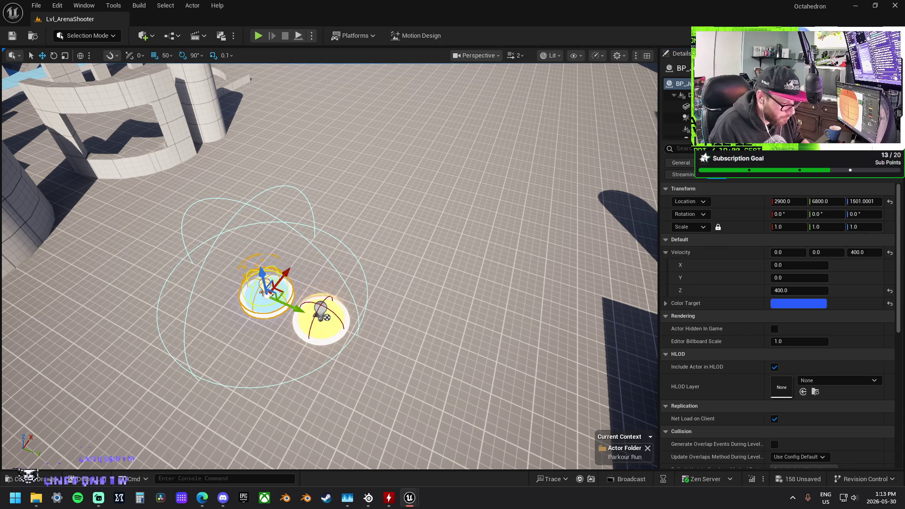
Duplicate the yellow pad along the row, colour it red, and set Velocity Z to 1600
{"action": "left_click", "coordinate": [354, 335]}
{"action": "left_click_drag", "start_coordinate": [354, 335], "coordinate": [415, 364]}
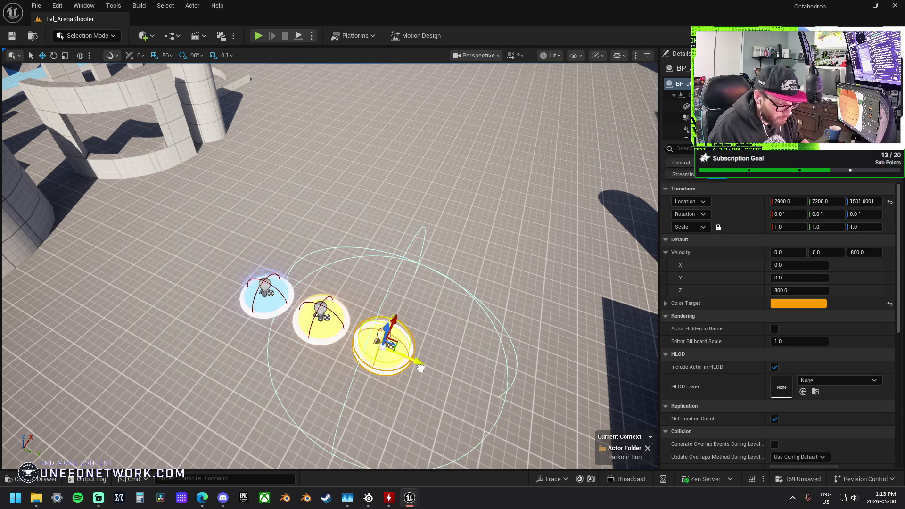
{"action": "left_click", "coordinate": [791, 305]}
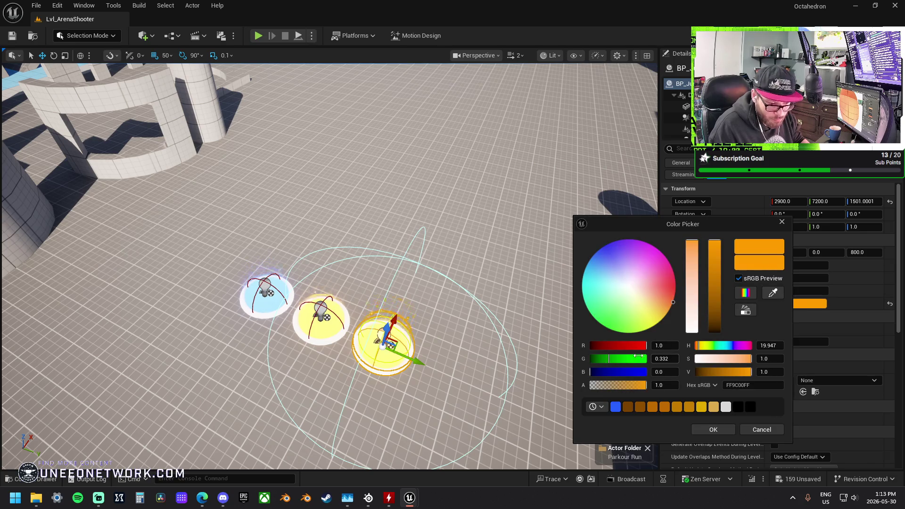
{"action": "left_click_drag", "start_coordinate": [609, 359], "coordinate": [587, 358]}
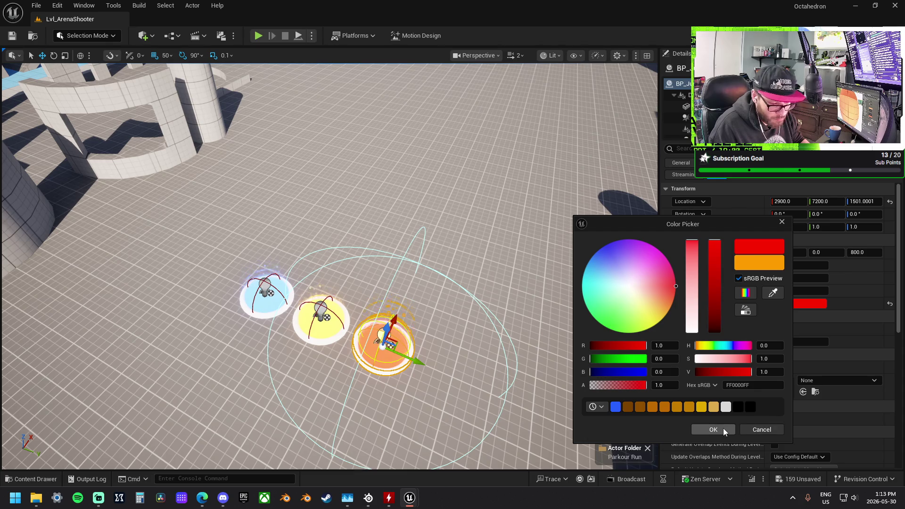
{"action": "left_click", "coordinate": [715, 429]}
{"action": "left_click", "coordinate": [860, 253]}
{"action": "type", "text": "16"}
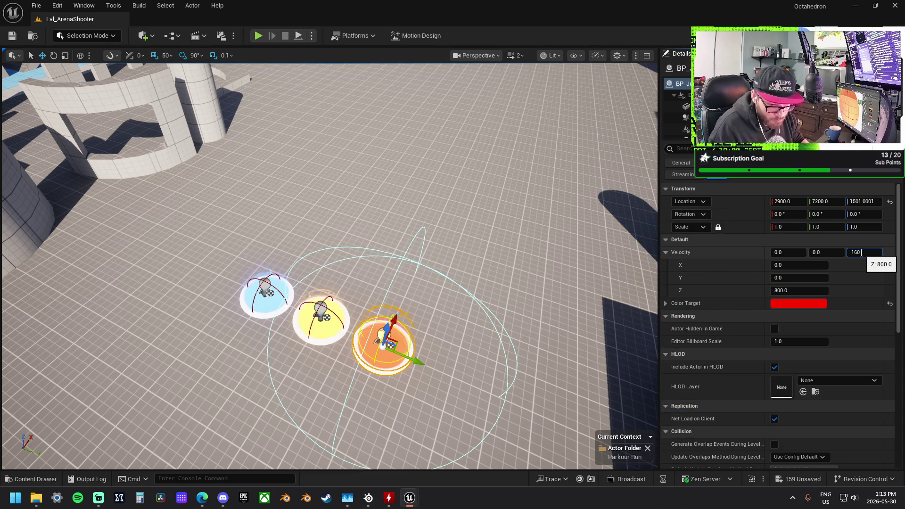
{"action": "type", "text": "0"}
{"action": "key", "text": "Return"}
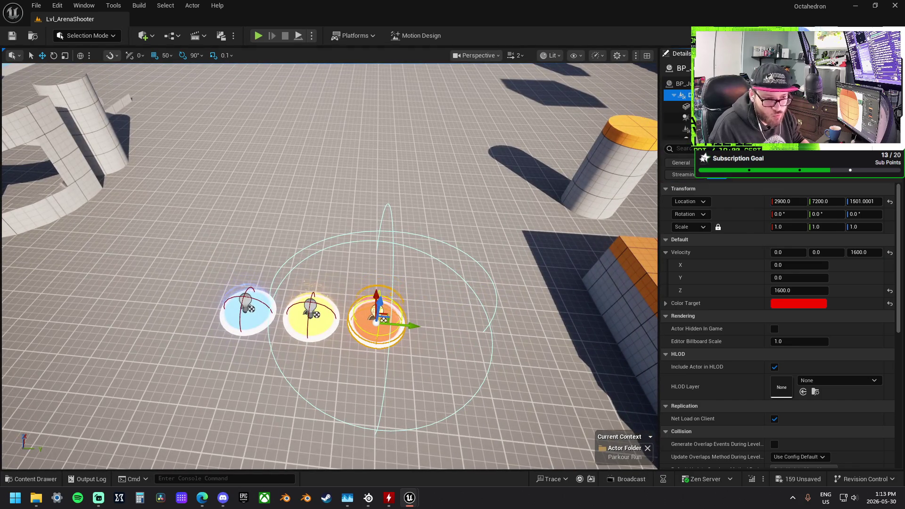
Raise the red pad's cylinder mesh, then undo the move
{"action": "left_click", "coordinate": [681, 95]}
{"action": "left_click", "coordinate": [686, 106]}
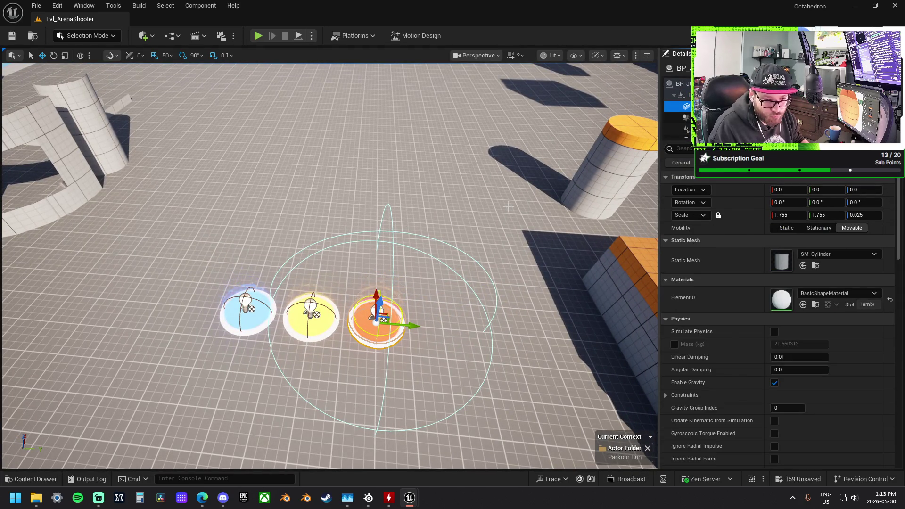
{"action": "mouse_move", "coordinate": [395, 250]}
{"action": "left_mouse_down"}
{"action": "mouse_move", "coordinate": [386, 240]}
{"action": "mouse_move", "coordinate": [395, 250]}
{"action": "left_mouse_up"}
{"action": "left_click_drag", "start_coordinate": [346, 297], "coordinate": [352, 137]}
{"action": "scroll", "coordinate": [352, 136], "scroll_direction": "down", "scroll_amount": 3}
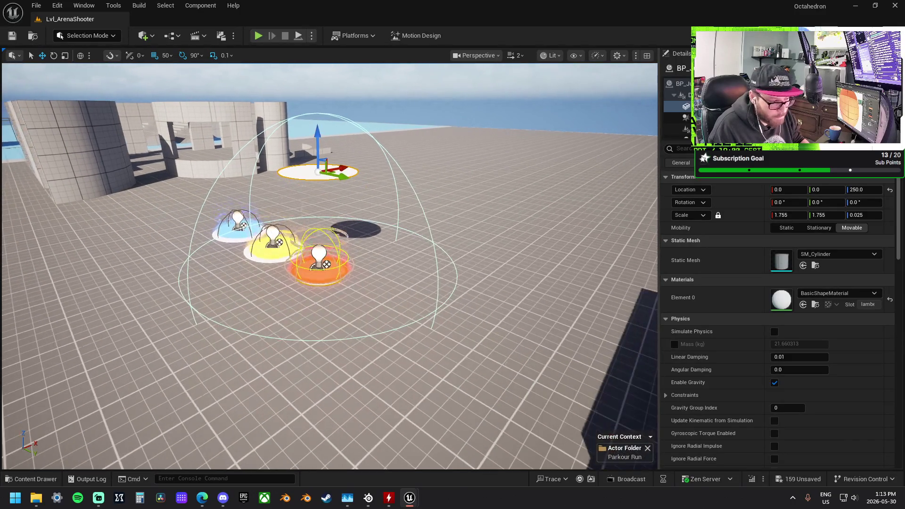
{"action": "key", "text": "ctrl+z"}
Fly around the level to survey the stairs and platforms near the pads
{"action": "key", "text": "f"}
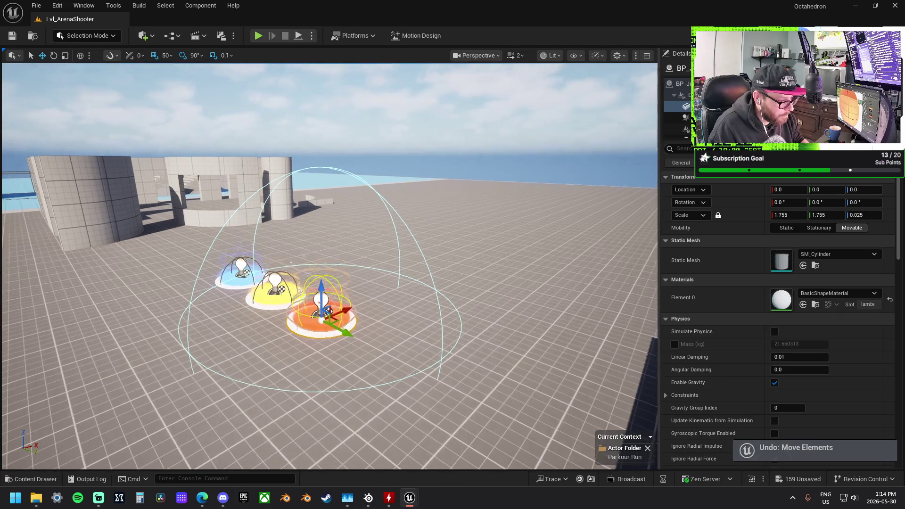
{"action": "scroll", "coordinate": [330, 266], "scroll_direction": "down", "scroll_amount": 5}
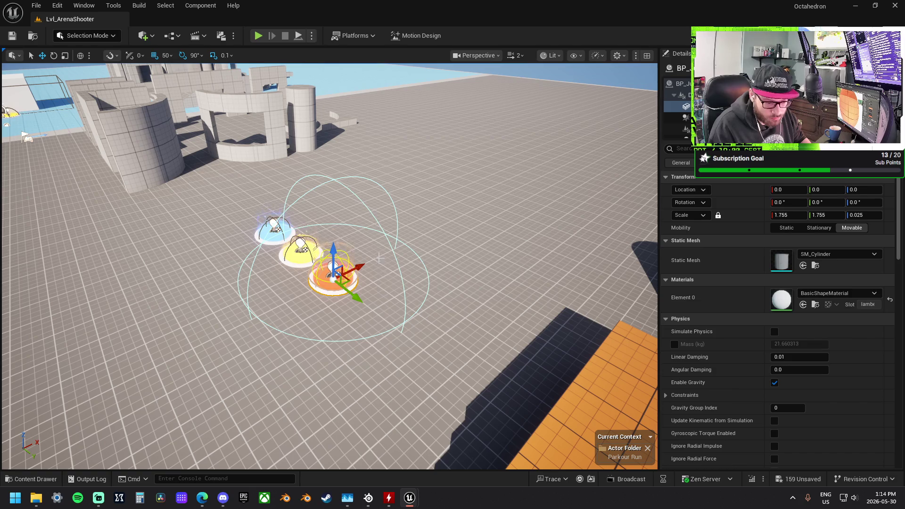
{"action": "mouse_move", "coordinate": [487, 267]}
{"action": "left_mouse_down"}
{"action": "mouse_move", "coordinate": [302, 325]}
{"action": "mouse_move", "coordinate": [488, 267]}
{"action": "left_mouse_up"}
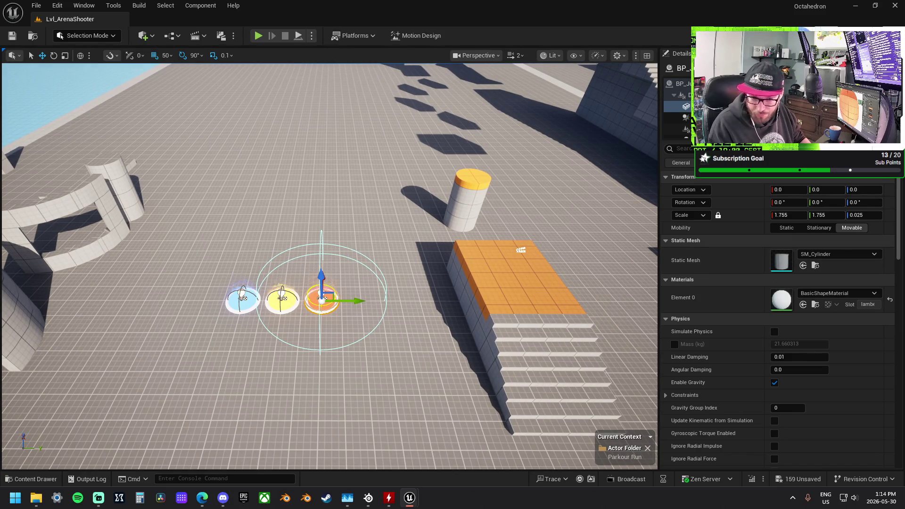
{"action": "left_click", "coordinate": [389, 299]}
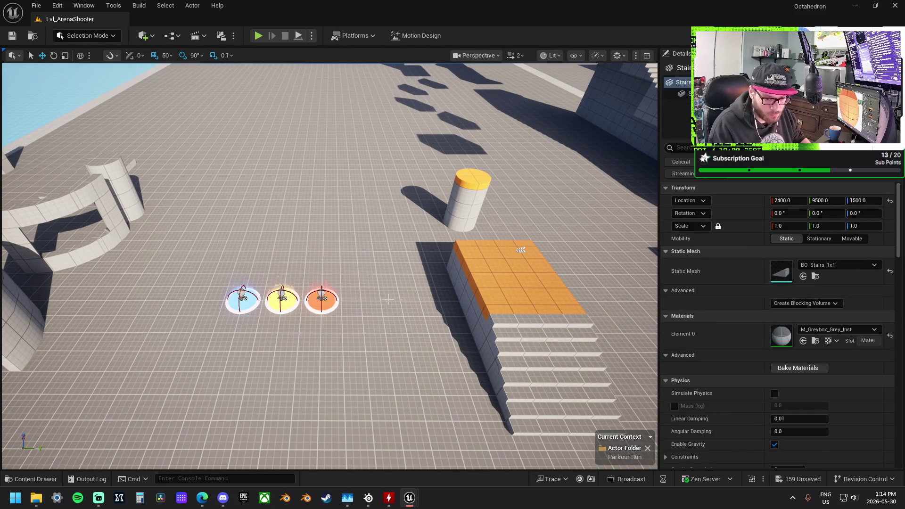
{"action": "scroll", "coordinate": [520, 250], "scroll_direction": "down", "scroll_amount": 5}
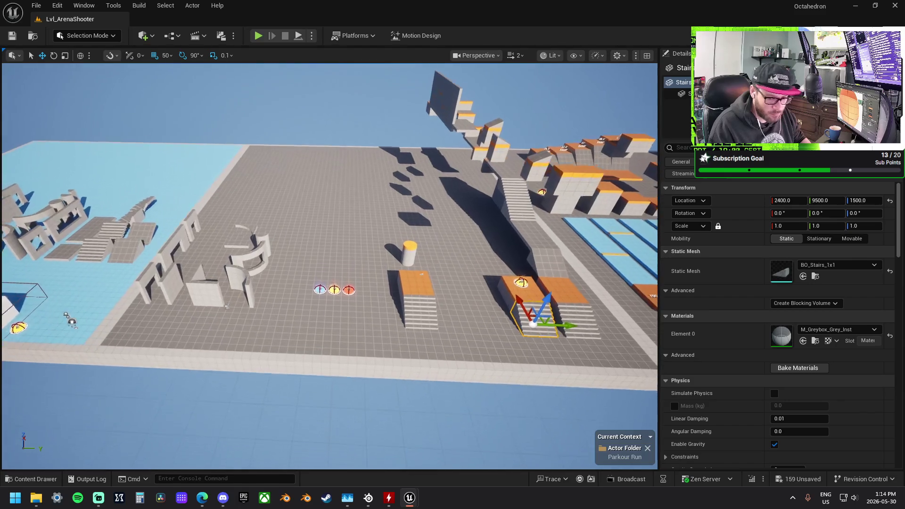
{"action": "left_click_drag", "start_coordinate": [330, 264], "coordinate": [739, 282]}
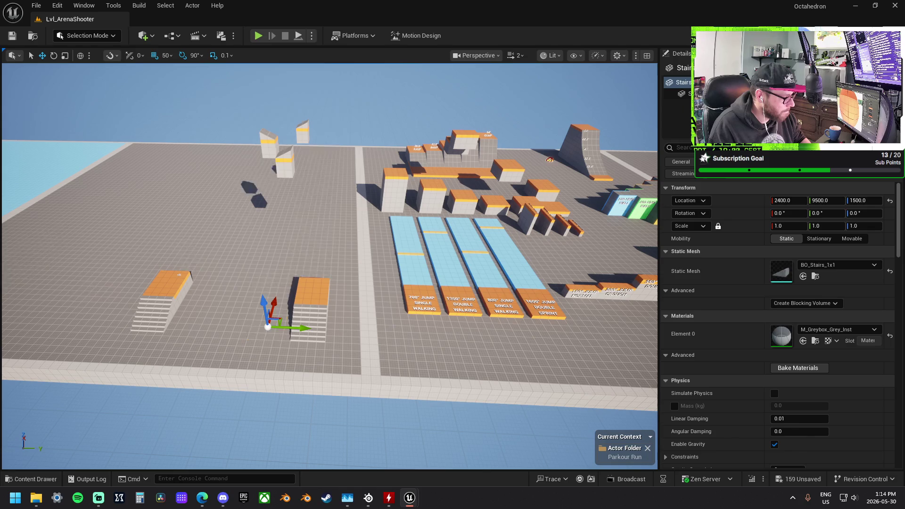
{"action": "mouse_move", "coordinate": [423, 262]}
{"action": "left_mouse_down"}
{"action": "mouse_move", "coordinate": [481, 350]}
{"action": "mouse_move", "coordinate": [364, 251]}
{"action": "mouse_move", "coordinate": [395, 276]}
{"action": "left_mouse_up"}
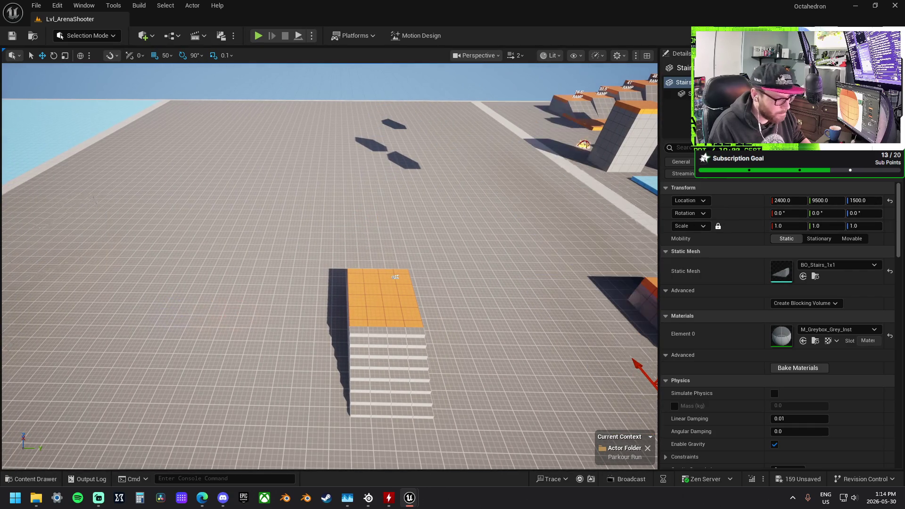
Clear the selection and select the blue, yellow and red jump pads together
{"action": "key", "text": "Escape"}
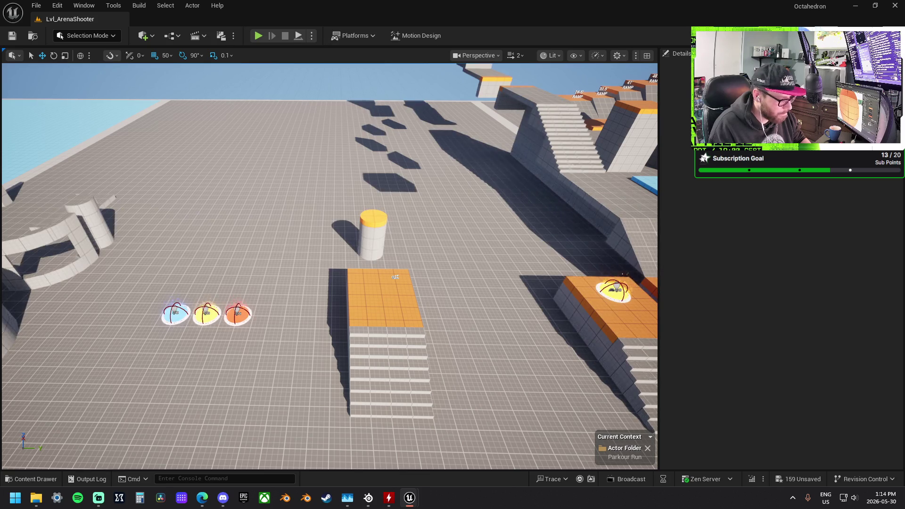
{"action": "scroll", "coordinate": [330, 264], "scroll_direction": "down", "scroll_amount": 3}
{"action": "key", "text": "a"}
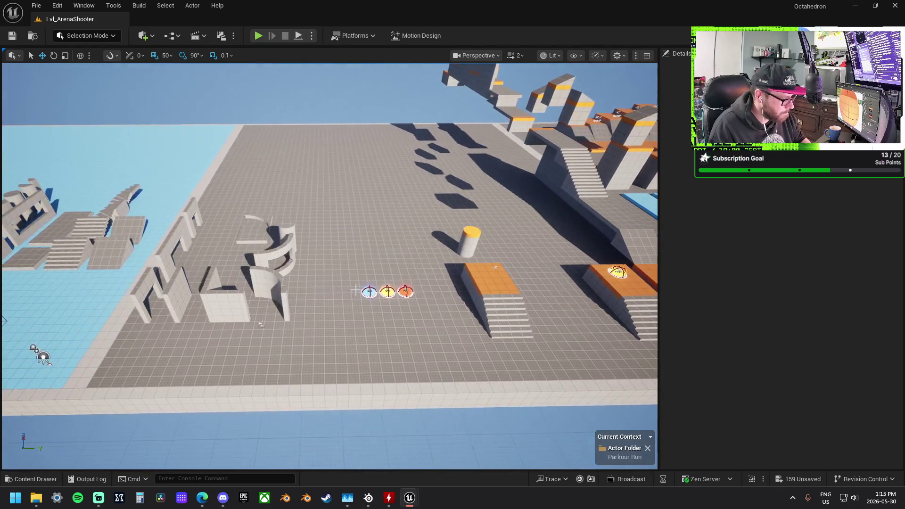
{"action": "left_click", "coordinate": [405, 293]}
{"action": "left_click", "coordinate": [390, 292], "text": "ctrl"}
{"action": "left_click", "coordinate": [372, 292], "text": "ctrl"}
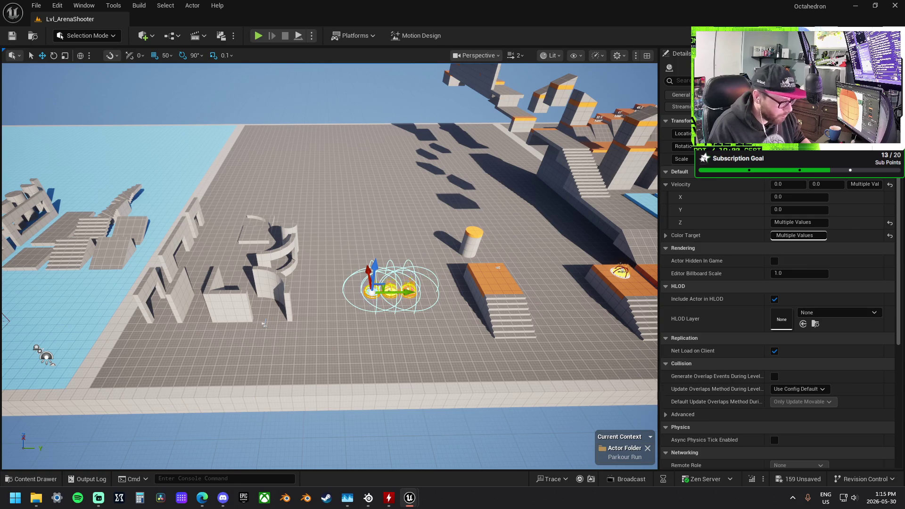
Move the three selected jump pads onto the blue floor area
{"action": "key", "text": "s"}
{"action": "key", "text": "a"}
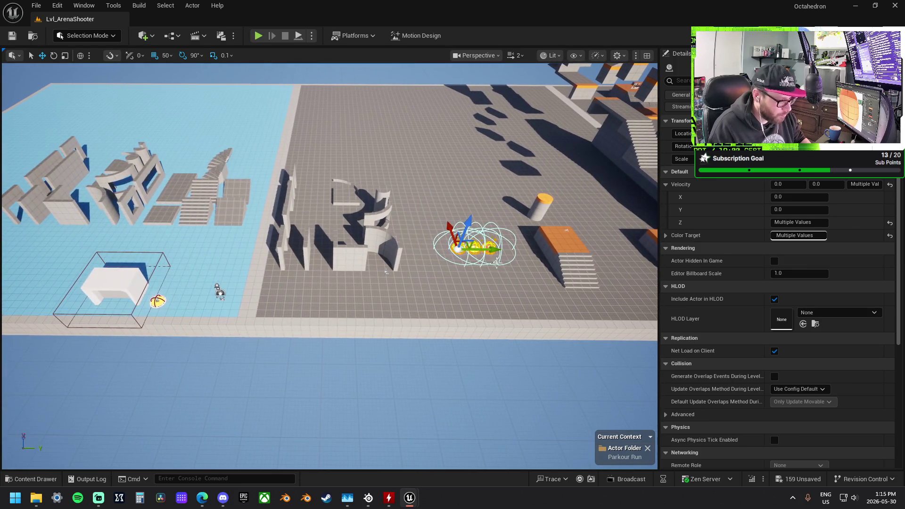
{"action": "mouse_move", "coordinate": [490, 251]}
{"action": "left_mouse_down"}
{"action": "mouse_move", "coordinate": [221, 254]}
{"action": "mouse_move", "coordinate": [213, 236]}
{"action": "mouse_move", "coordinate": [172, 249]}
{"action": "left_mouse_up"}
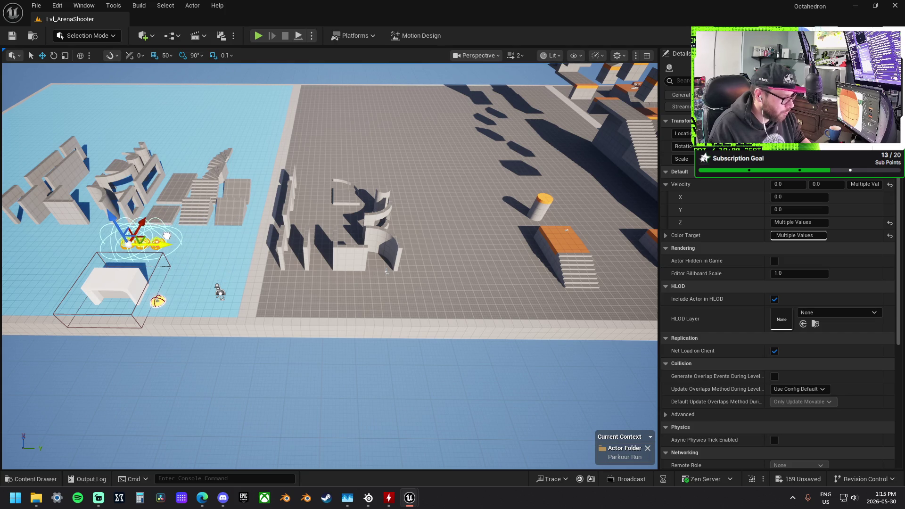
Fly toward the walls and select the BO_Doorway_Double_1x2 piece
{"action": "key", "text": "w"}
{"action": "key", "text": "a"}
{"action": "key", "text": "w"}
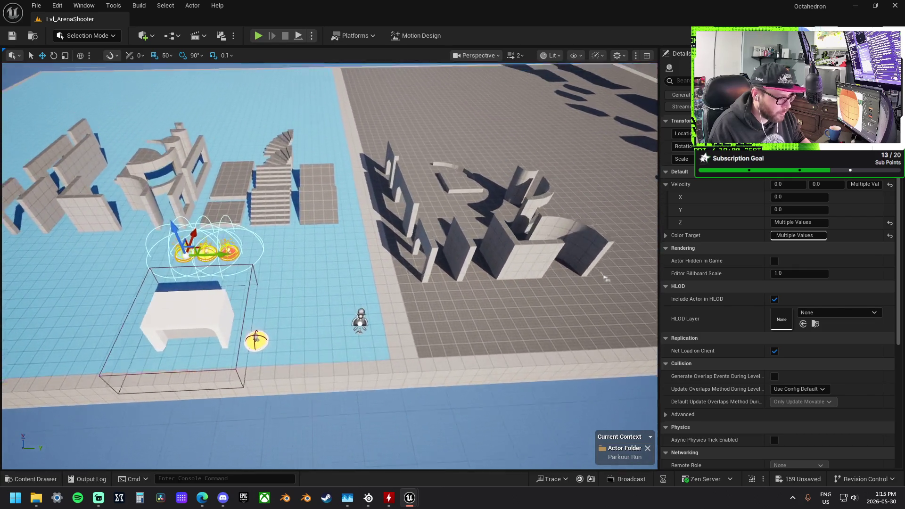
{"action": "key", "text": "w"}
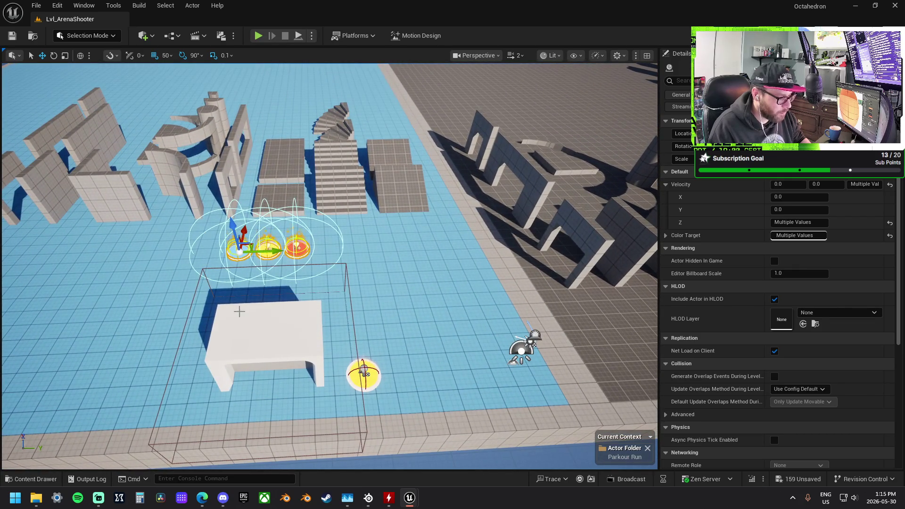
{"action": "left_click", "coordinate": [584, 256]}
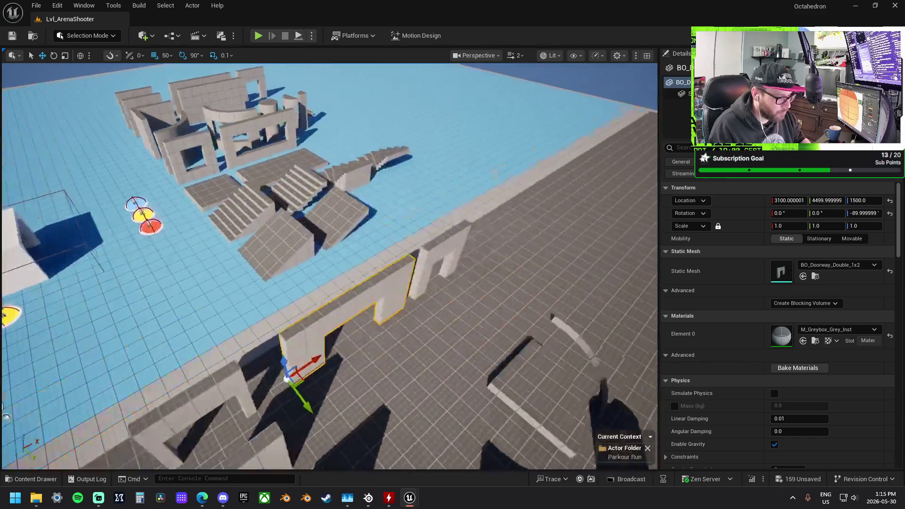
Slide BO_Wall_1x1 along X to 3300 before the doorway and switch to Modeling mode
{"action": "key", "text": "s"}
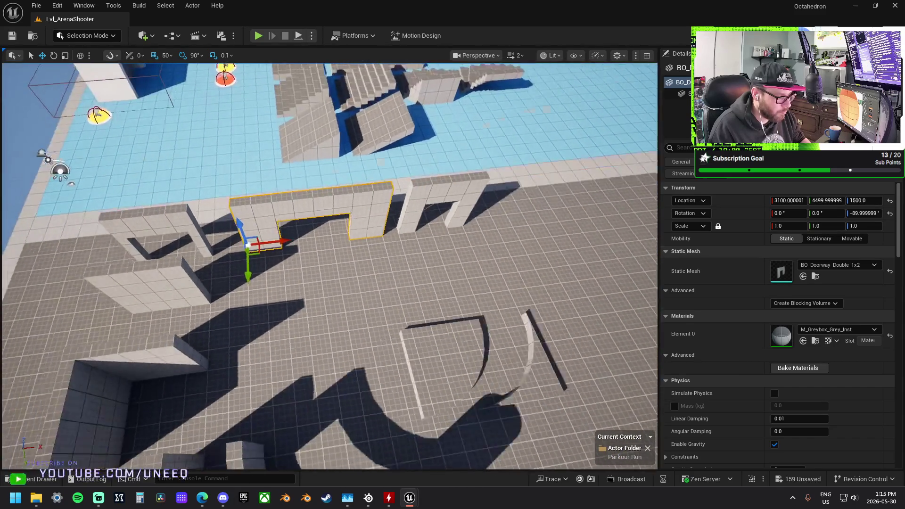
{"action": "key", "text": "w"}
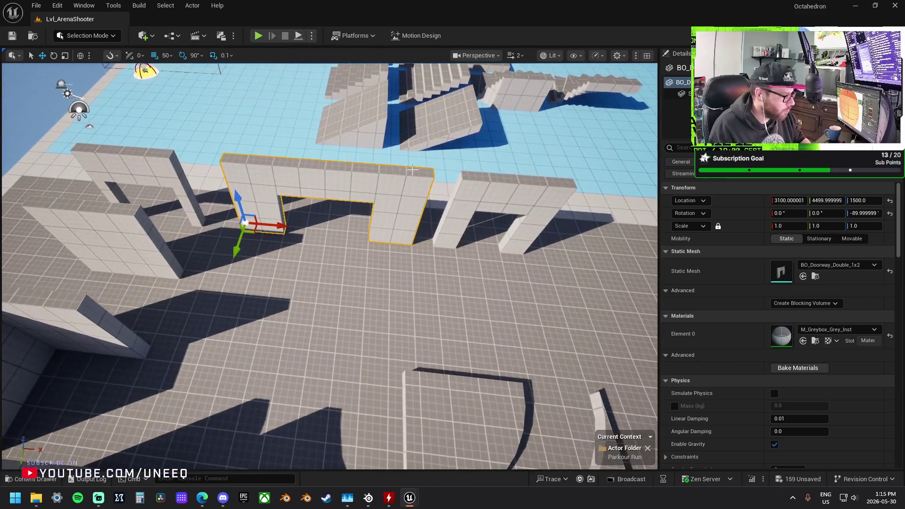
{"action": "left_click", "coordinate": [151, 231]}
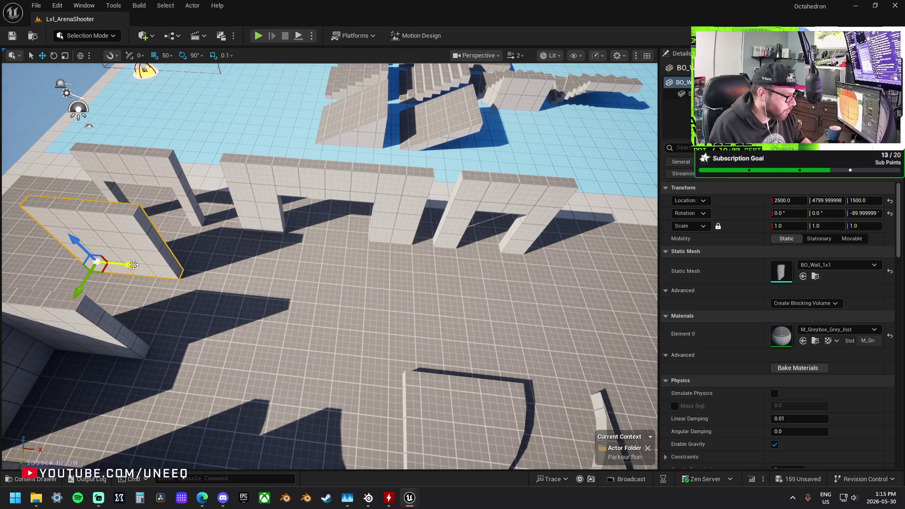
{"action": "mouse_move", "coordinate": [129, 265]}
{"action": "left_mouse_down"}
{"action": "mouse_move", "coordinate": [266, 275]}
{"action": "mouse_move", "coordinate": [328, 299]}
{"action": "mouse_move", "coordinate": [315, 294]}
{"action": "left_mouse_up"}
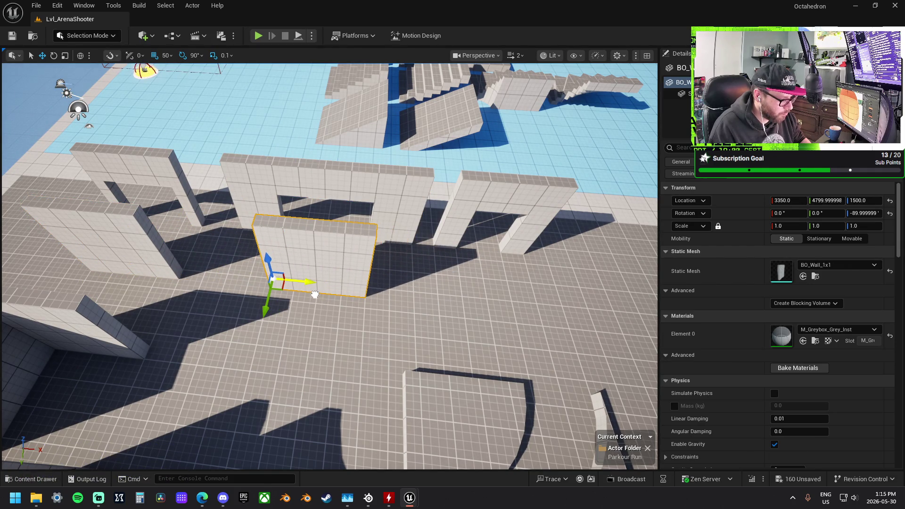
{"action": "left_click", "coordinate": [83, 36]}
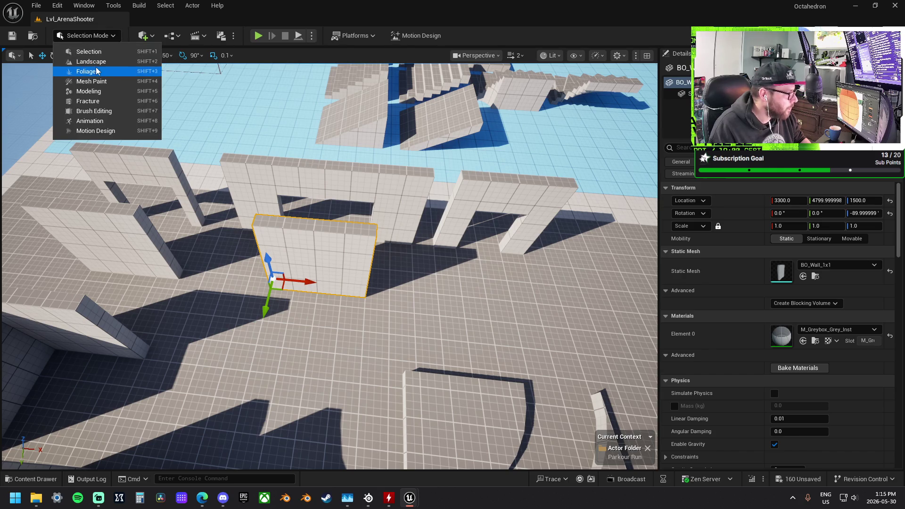
{"action": "key", "text": "Escape"}
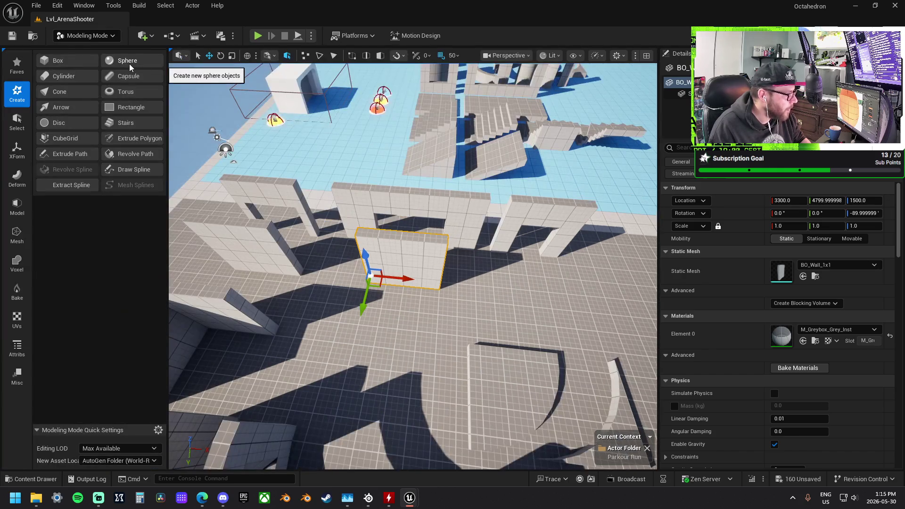
Duplicate the wall as a new static mesh named BO_DoorDouble
{"action": "left_click", "coordinate": [17, 206]}
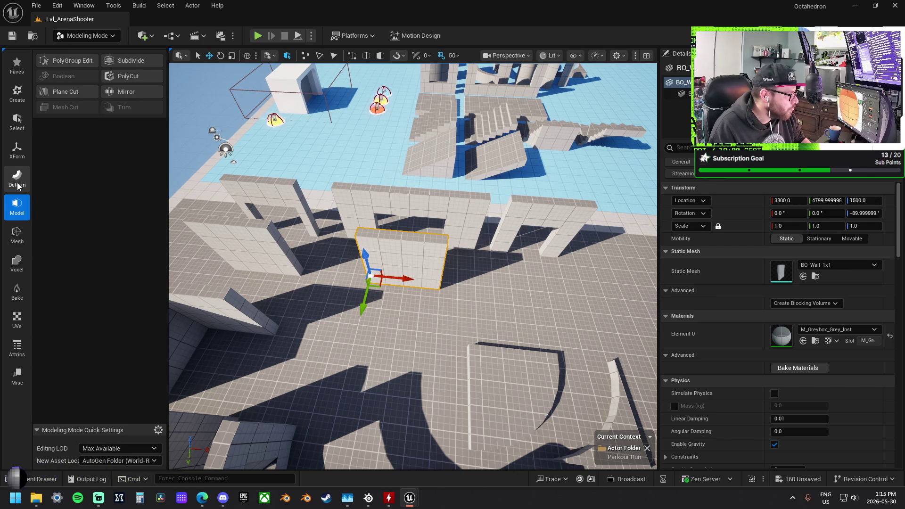
{"action": "left_click", "coordinate": [17, 156]}
{"action": "left_click", "coordinate": [128, 79]}
{"action": "left_click", "coordinate": [132, 83]}
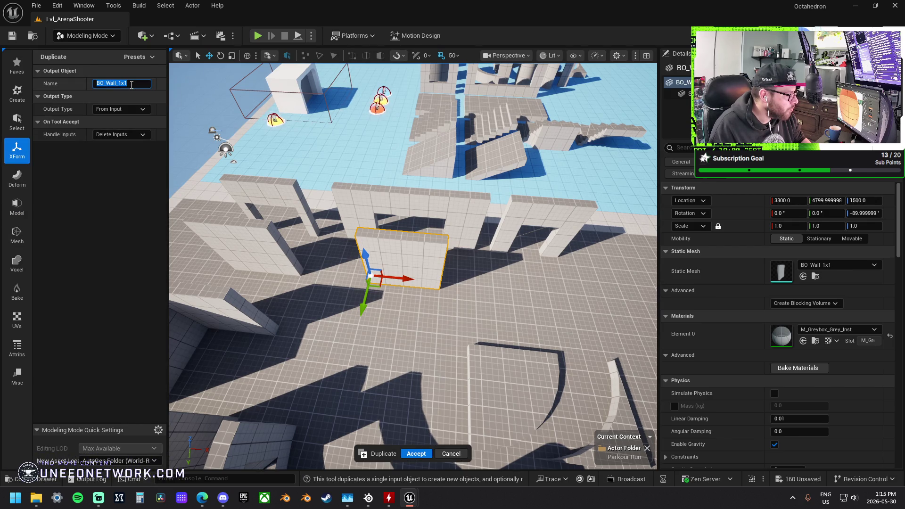
{"action": "left_click", "coordinate": [109, 83]}
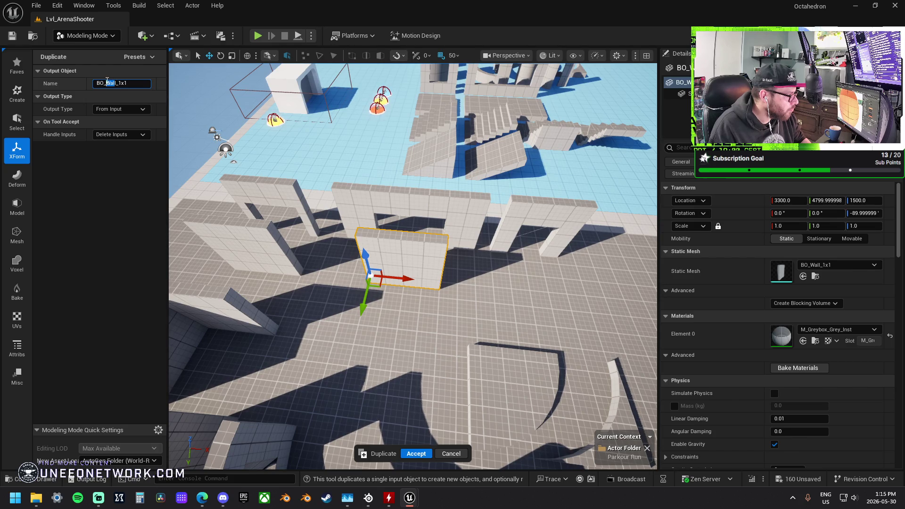
{"action": "key", "text": "BackSpace"}
{"action": "key", "text": "BackSpace"}
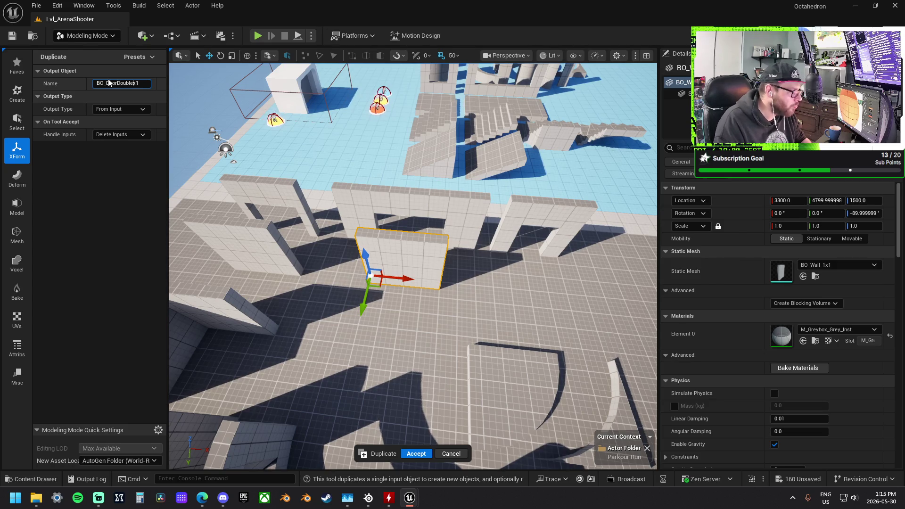
{"action": "key", "text": "Return"}
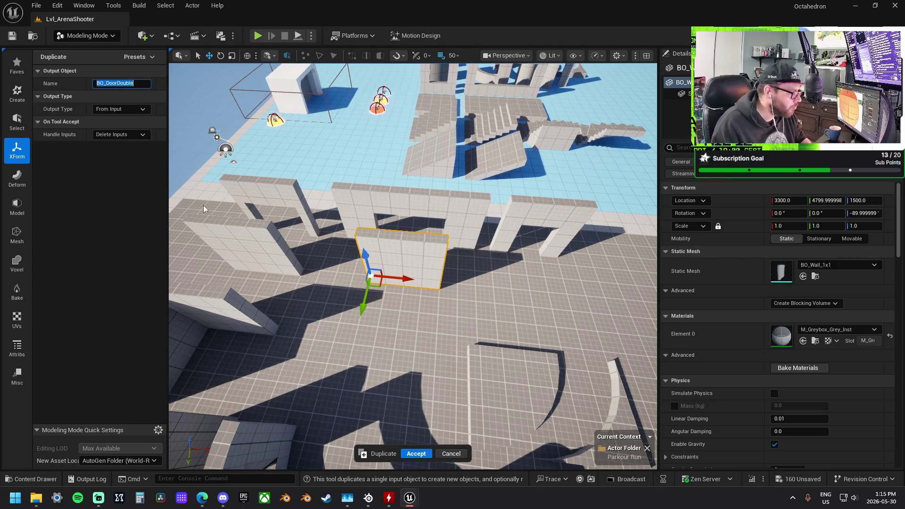
{"action": "left_click", "coordinate": [416, 453]}
Fly in to an angled close-up of the new BO_DoorDouble mesh
{"action": "left_click_drag", "start_coordinate": [403, 241], "coordinate": [500, 241]}
{"action": "left_click_drag", "start_coordinate": [406, 215], "coordinate": [406, 216]}
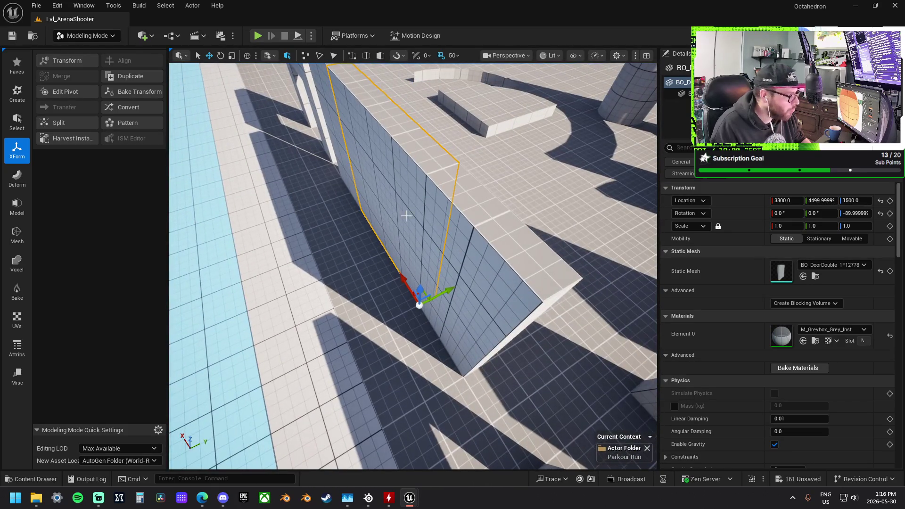
{"action": "left_click", "coordinate": [22, 203]}
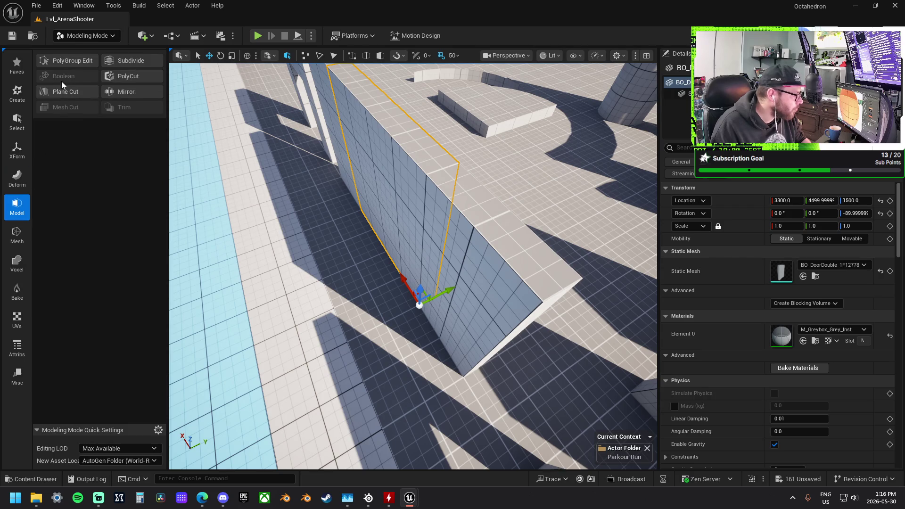
Lower the door mesh's top face with PolyGroup Edit and pick its side face
{"action": "left_click", "coordinate": [66, 60]}
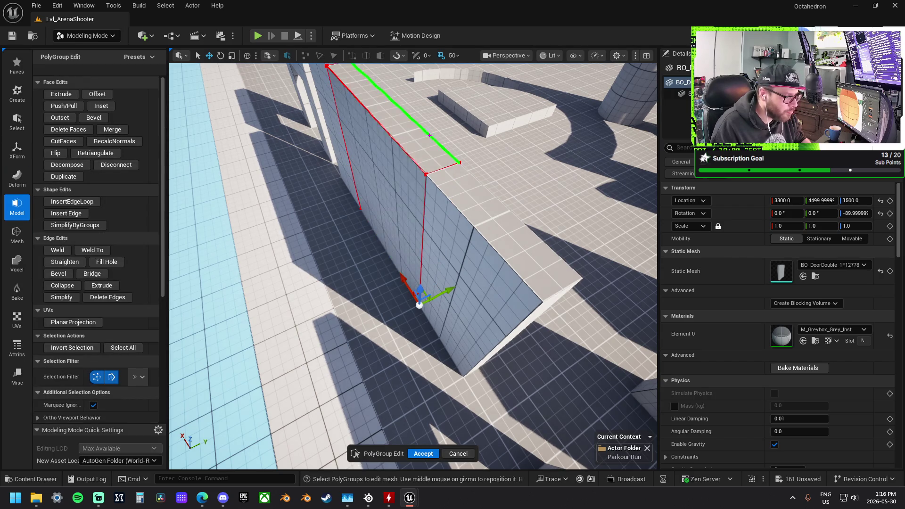
{"action": "left_click", "coordinate": [400, 127]}
{"action": "left_click_drag", "start_coordinate": [393, 173], "coordinate": [404, 268]}
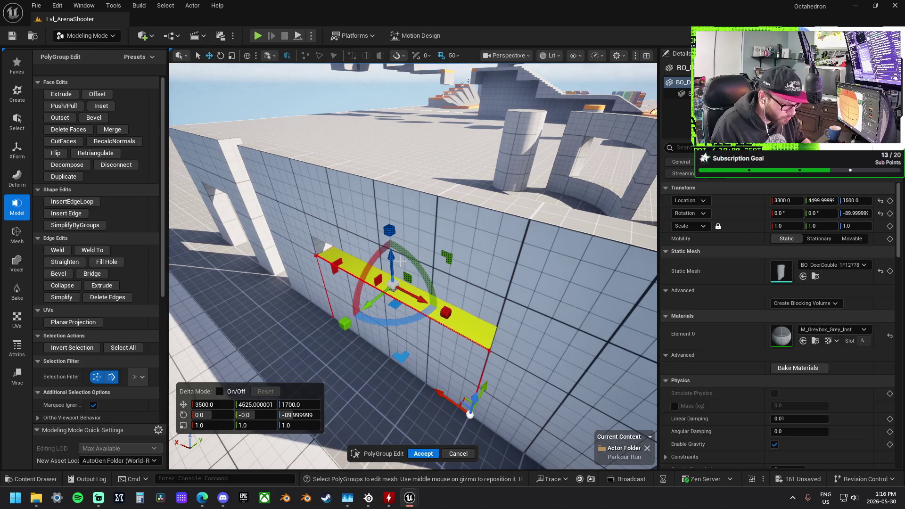
{"action": "left_click", "coordinate": [400, 260]}
{"action": "left_click", "coordinate": [429, 329]}
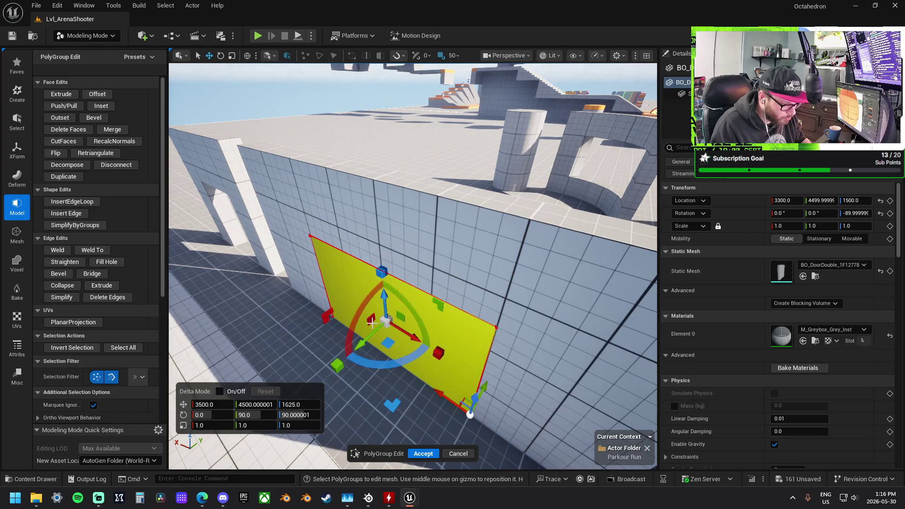
With grid snap 10, move the side faces inward to thin the door, then accept
{"action": "left_click", "coordinate": [453, 56]}
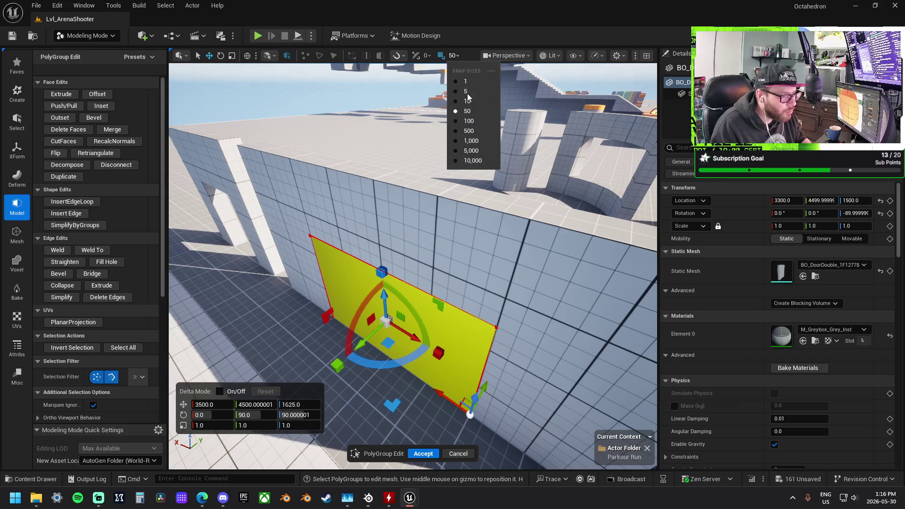
{"action": "left_click", "coordinate": [467, 101]}
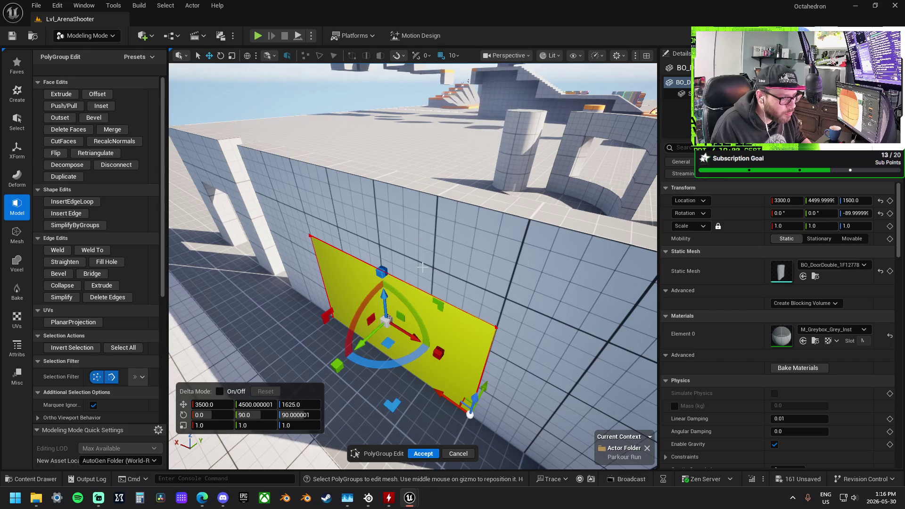
{"action": "scroll", "coordinate": [412, 266], "scroll_direction": "down", "scroll_amount": 5}
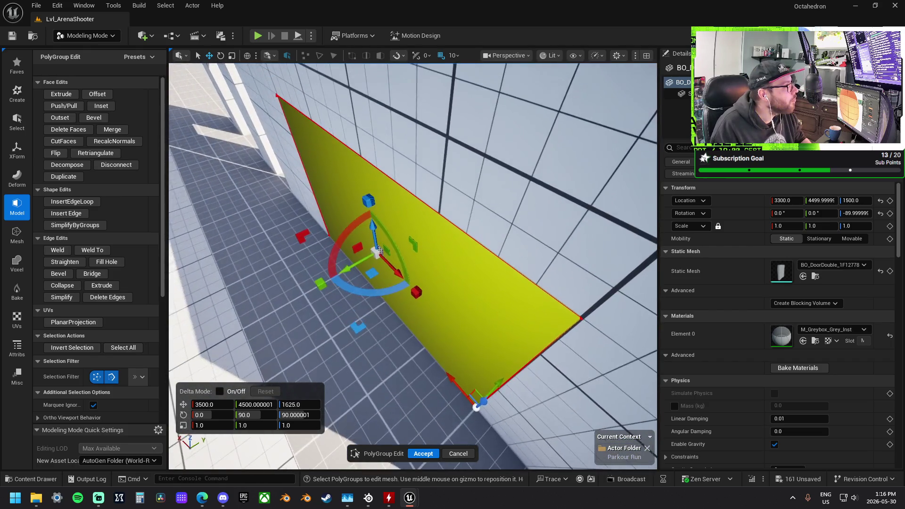
{"action": "scroll", "coordinate": [413, 265], "scroll_direction": "up", "scroll_amount": 5}
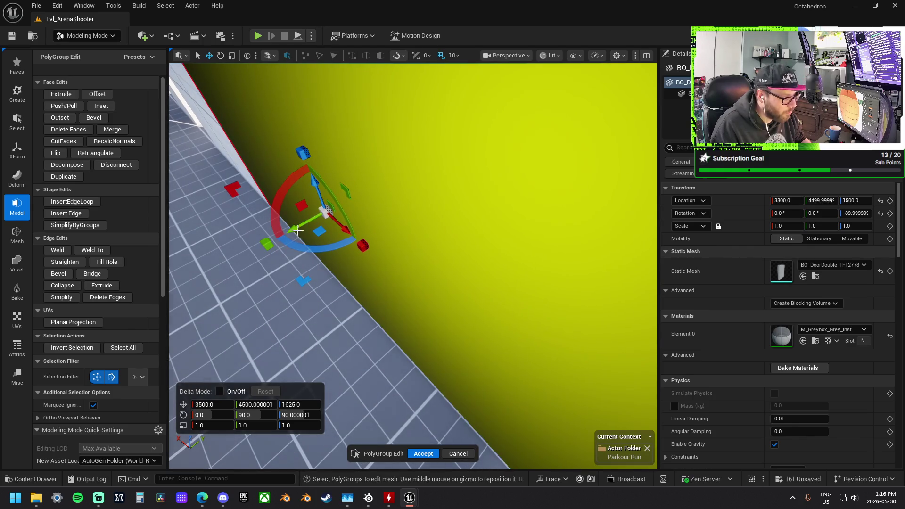
{"action": "mouse_move", "coordinate": [297, 230]}
{"action": "left_mouse_down"}
{"action": "mouse_move", "coordinate": [337, 213]}
{"action": "mouse_move", "coordinate": [371, 247]}
{"action": "left_mouse_up"}
{"action": "left_click", "coordinate": [405, 299]}
{"action": "left_click_drag", "start_coordinate": [513, 272], "coordinate": [501, 261]}
{"action": "left_click_drag", "start_coordinate": [413, 264], "coordinate": [358, 245]}
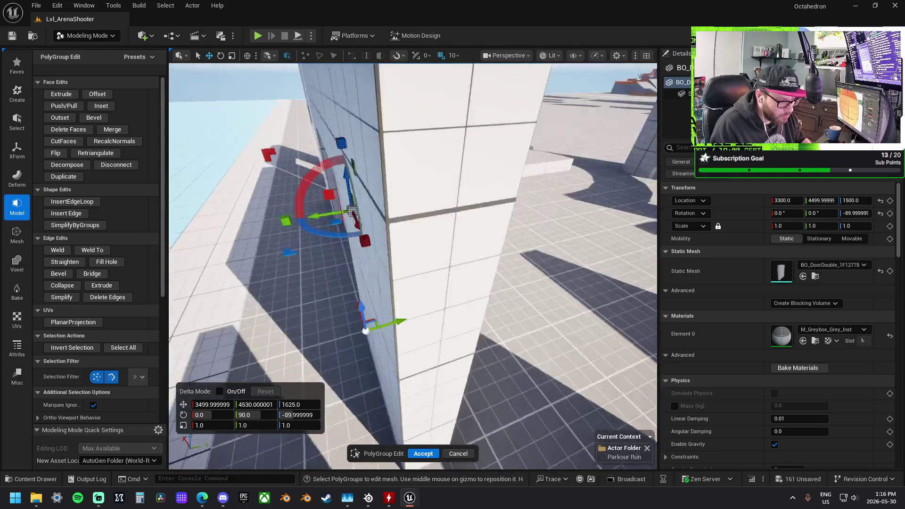
{"action": "mouse_move", "coordinate": [351, 210]}
{"action": "left_mouse_down"}
{"action": "mouse_move", "coordinate": [415, 251]}
{"action": "mouse_move", "coordinate": [396, 292]}
{"action": "mouse_move", "coordinate": [447, 264]}
{"action": "mouse_move", "coordinate": [406, 267]}
{"action": "left_mouse_up"}
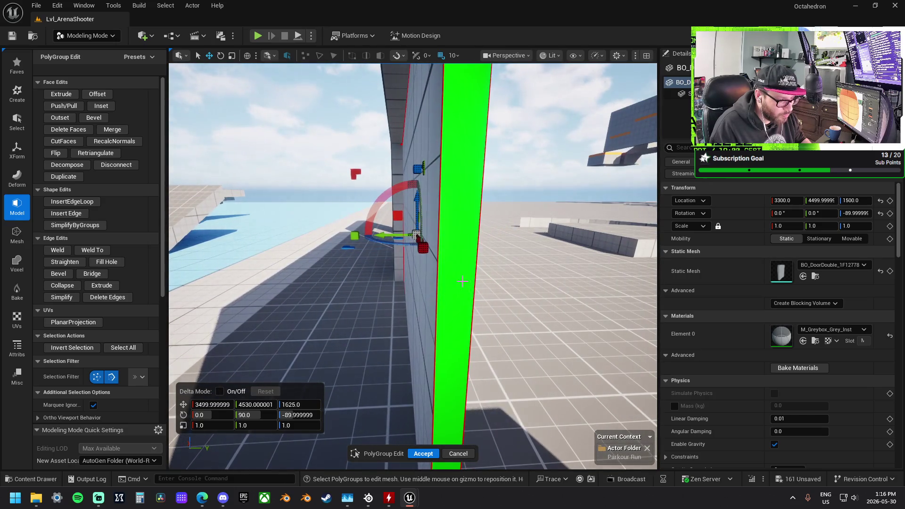
{"action": "left_click_drag", "start_coordinate": [413, 264], "coordinate": [405, 302]}
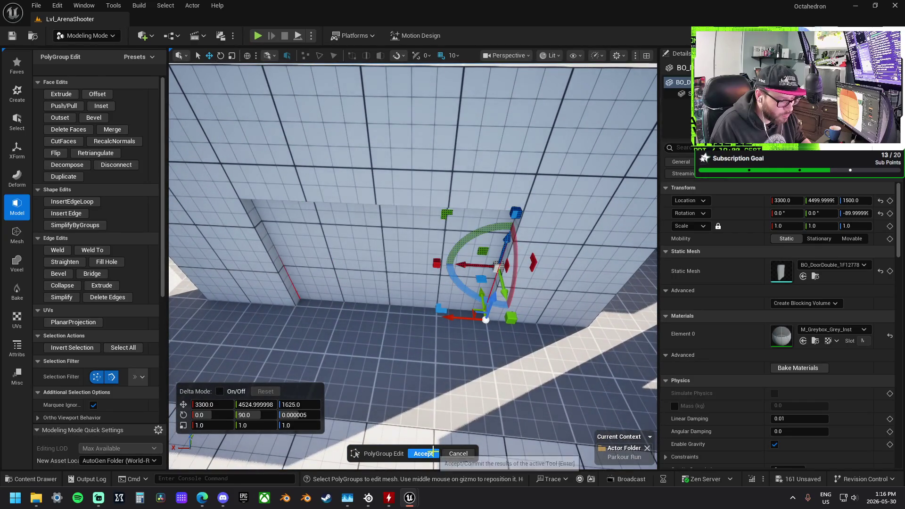
{"action": "left_click", "coordinate": [432, 453]}
Slide the door panel along X to 4100 into the doorway
{"action": "left_click_drag", "start_coordinate": [412, 279], "coordinate": [414, 329]}
{"action": "left_click", "coordinate": [418, 319]}
{"action": "left_click", "coordinate": [405, 264]}
{"action": "mouse_move", "coordinate": [406, 264]}
{"action": "left_mouse_down"}
{"action": "mouse_move", "coordinate": [497, 309]}
{"action": "mouse_move", "coordinate": [536, 291]}
{"action": "mouse_move", "coordinate": [283, 290]}
{"action": "left_mouse_up"}
{"action": "scroll", "coordinate": [330, 302], "scroll_direction": "down", "scroll_amount": 5}
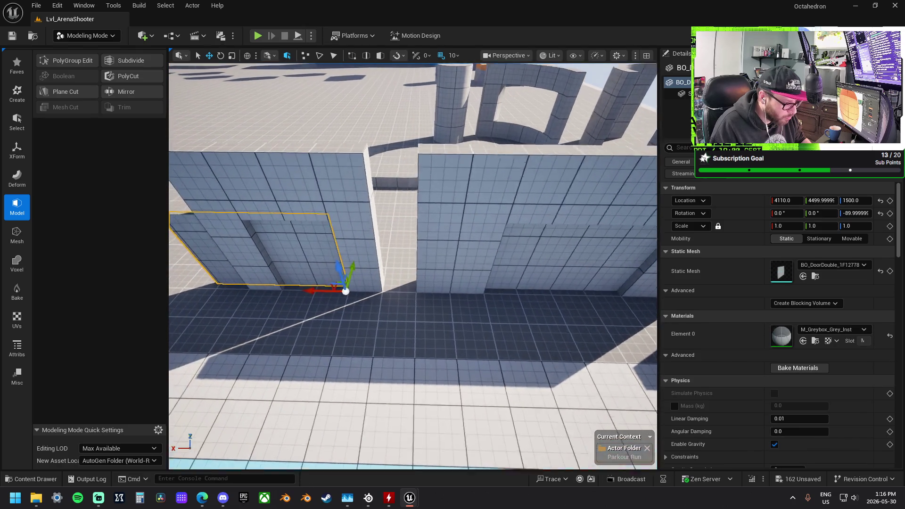
{"action": "mouse_move", "coordinate": [360, 309]}
{"action": "left_mouse_down"}
{"action": "mouse_move", "coordinate": [372, 309]}
{"action": "mouse_move", "coordinate": [392, 362]}
{"action": "mouse_move", "coordinate": [377, 363]}
{"action": "left_mouse_up"}
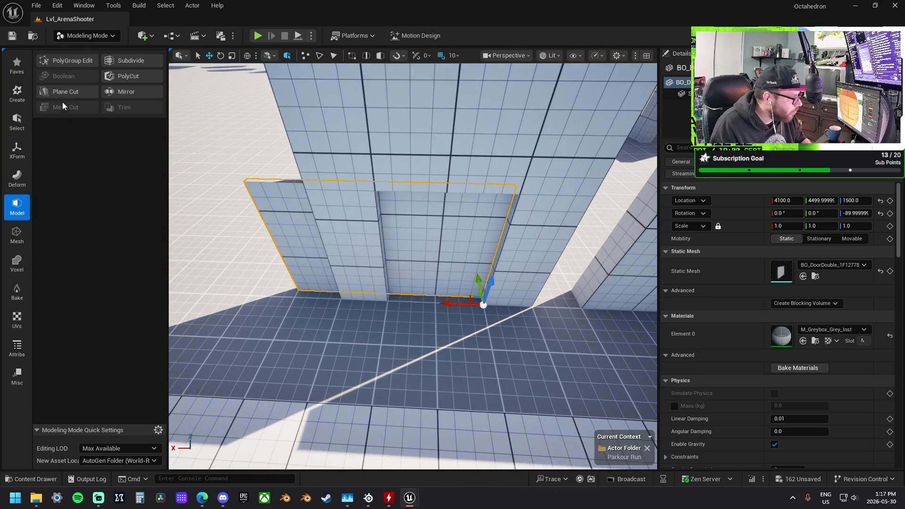
Duplicate the door wall as a new mesh named BO_DoorSingle
{"action": "left_click", "coordinate": [17, 178]}
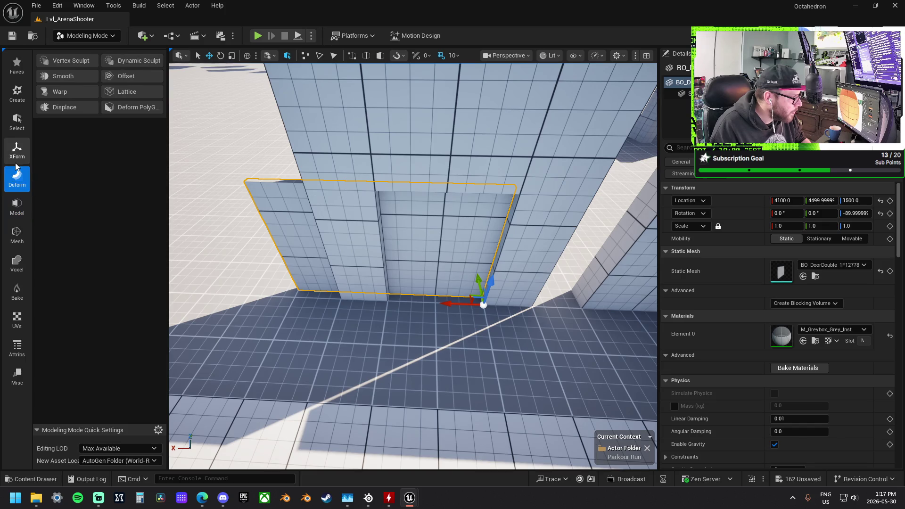
{"action": "left_click", "coordinate": [17, 150]}
{"action": "left_click", "coordinate": [131, 78]}
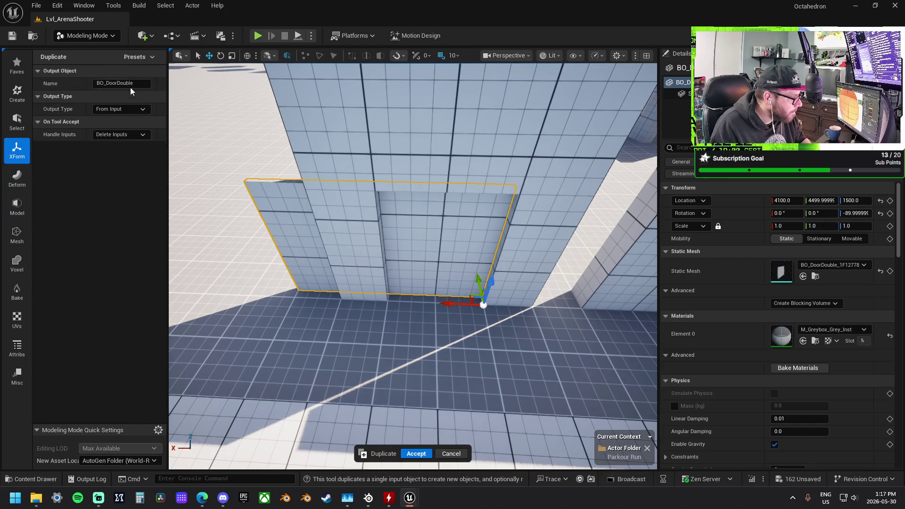
{"action": "left_click_drag", "start_coordinate": [133, 83], "coordinate": [116, 83]}
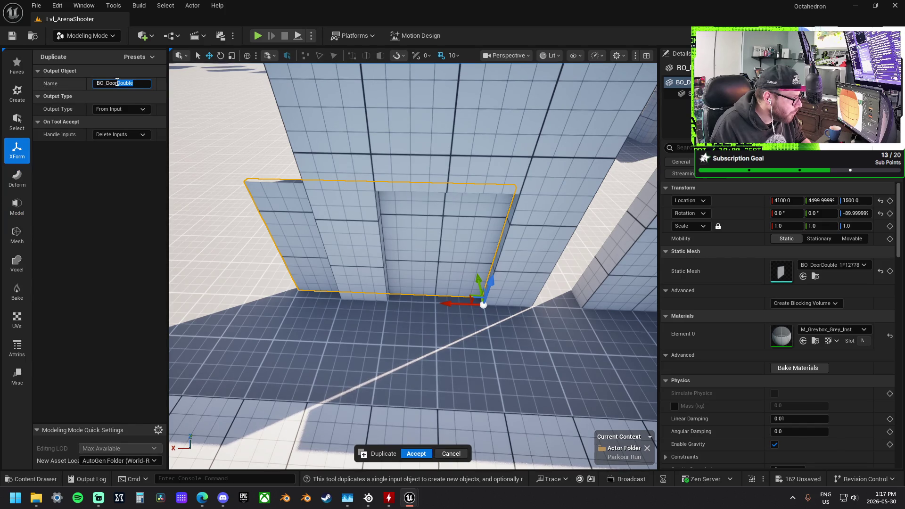
{"action": "type", "text": "Single"}
{"action": "key", "text": "Return"}
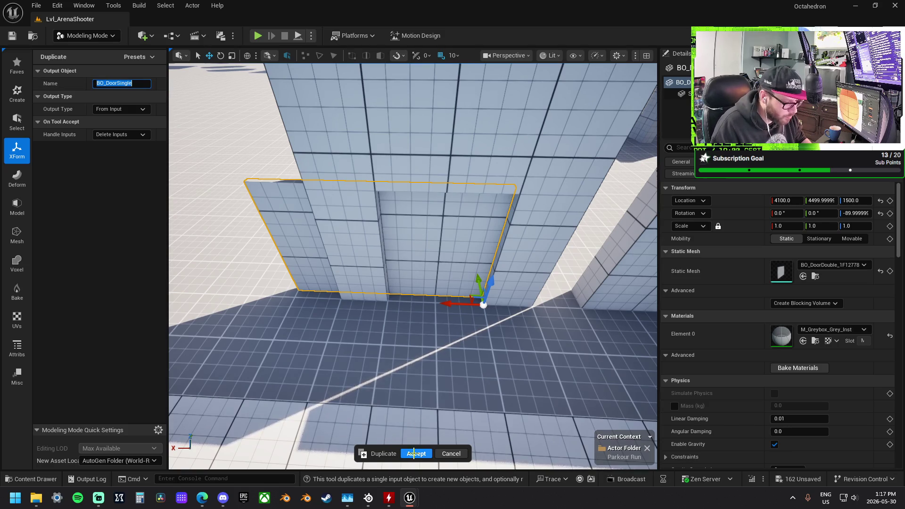
{"action": "left_click", "coordinate": [416, 453]}
Push the door-opening face inward with PolyGroup Edit for a single door, then accept
{"action": "left_click_drag", "start_coordinate": [382, 340], "coordinate": [330, 325]}
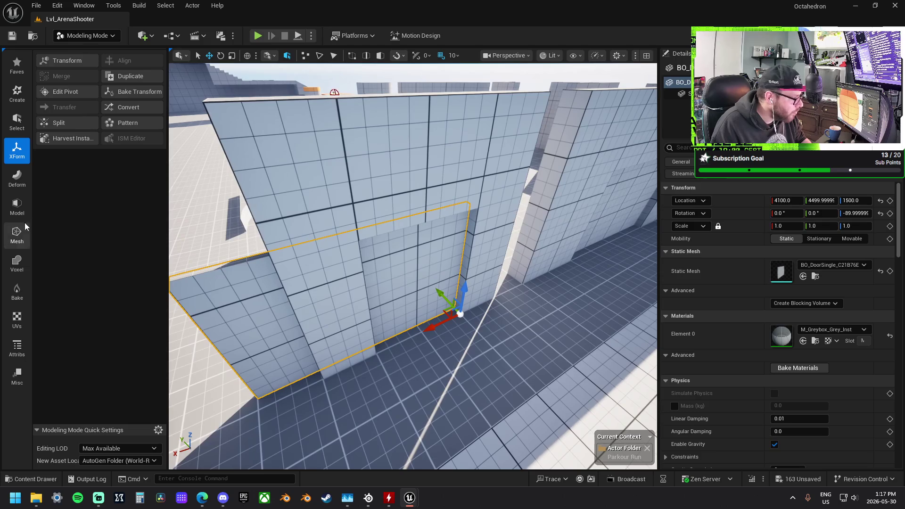
{"action": "left_click", "coordinate": [17, 207]}
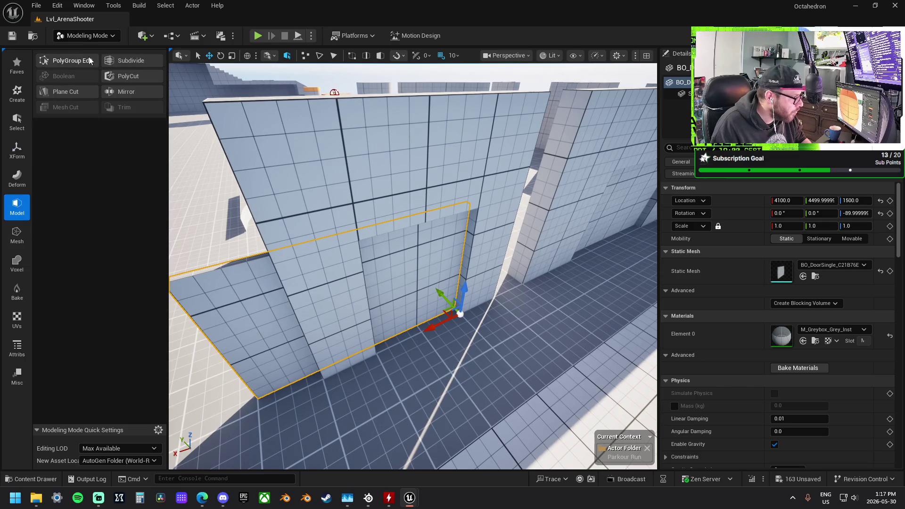
{"action": "left_click", "coordinate": [66, 60]}
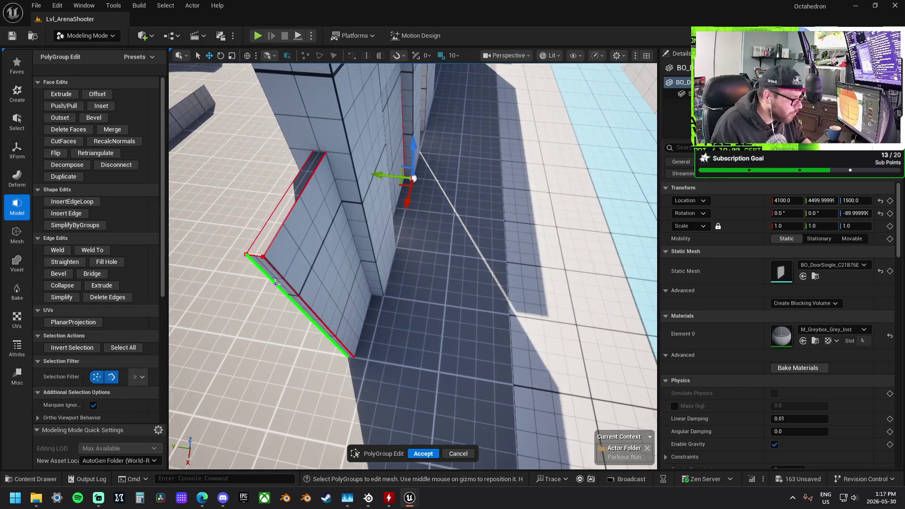
{"action": "left_click", "coordinate": [298, 302]}
{"action": "mouse_move", "coordinate": [298, 301]}
{"action": "left_mouse_down"}
{"action": "mouse_move", "coordinate": [325, 307]}
{"action": "mouse_move", "coordinate": [364, 198]}
{"action": "left_mouse_up"}
{"action": "mouse_move", "coordinate": [413, 178]}
{"action": "left_mouse_down"}
{"action": "mouse_move", "coordinate": [326, 220]}
{"action": "mouse_move", "coordinate": [293, 262]}
{"action": "mouse_move", "coordinate": [329, 252]}
{"action": "mouse_move", "coordinate": [339, 239]}
{"action": "mouse_move", "coordinate": [328, 222]}
{"action": "left_mouse_up"}
{"action": "left_click", "coordinate": [422, 453]}
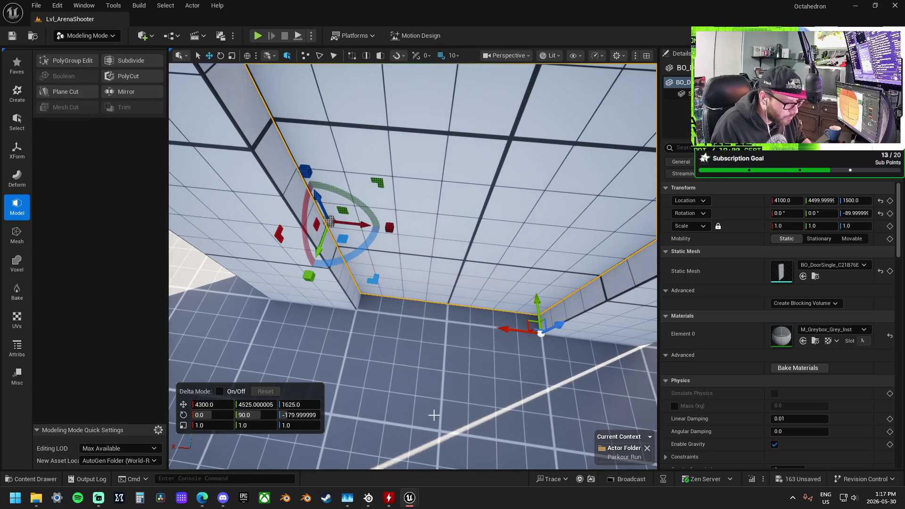
Pull the view back and select the BO_ColorTest_Platform floor
{"action": "left_click_drag", "start_coordinate": [431, 364], "coordinate": [438, 346]}
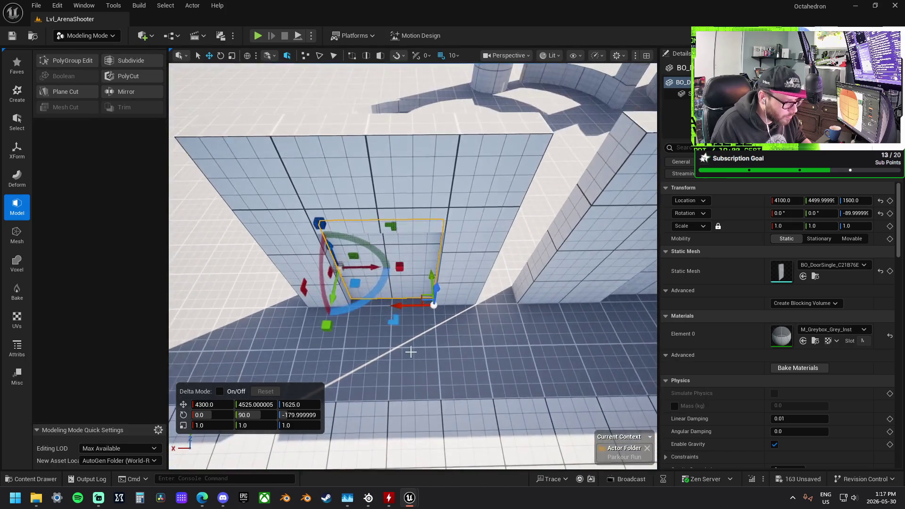
{"action": "left_click", "coordinate": [444, 340]}
{"action": "scroll", "coordinate": [443, 339], "scroll_direction": "down", "scroll_amount": 15}
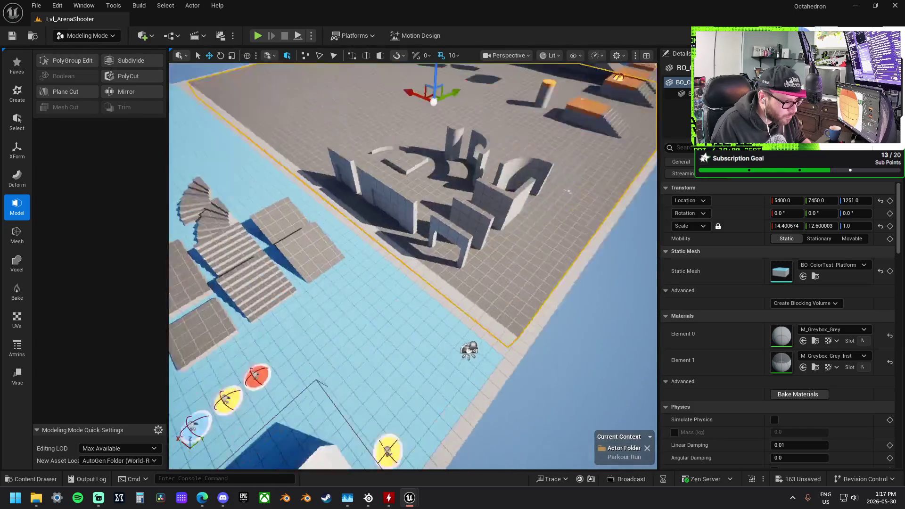
Select the BP_DoorFrame actor and scroll through its Details
{"action": "mouse_move", "coordinate": [388, 300]}
{"action": "left_mouse_down"}
{"action": "mouse_move", "coordinate": [214, 282]}
{"action": "mouse_move", "coordinate": [361, 316]}
{"action": "left_mouse_up"}
{"action": "left_click", "coordinate": [388, 300]}
{"action": "scroll", "coordinate": [765, 389], "scroll_direction": "down", "scroll_amount": 4}
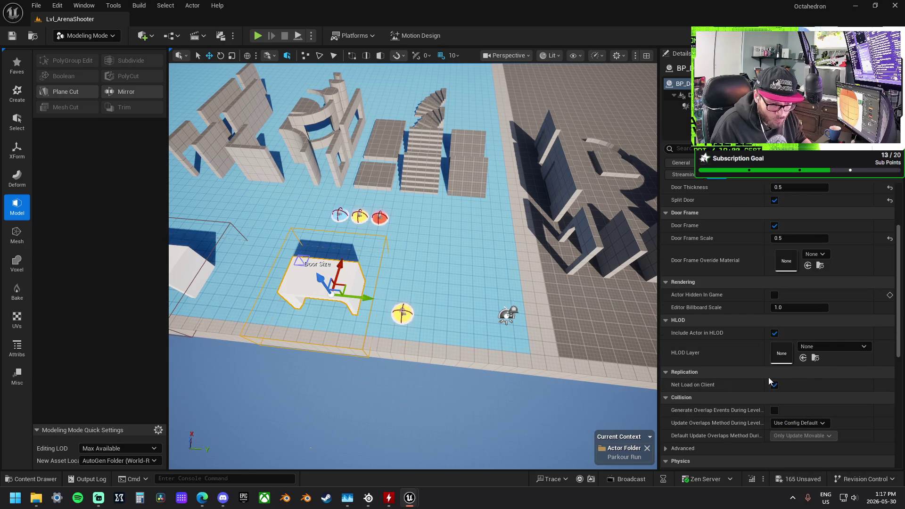
{"action": "scroll", "coordinate": [702, 343], "scroll_direction": "down", "scroll_amount": 3}
{"action": "scroll", "coordinate": [706, 344], "scroll_direction": "down", "scroll_amount": 4}
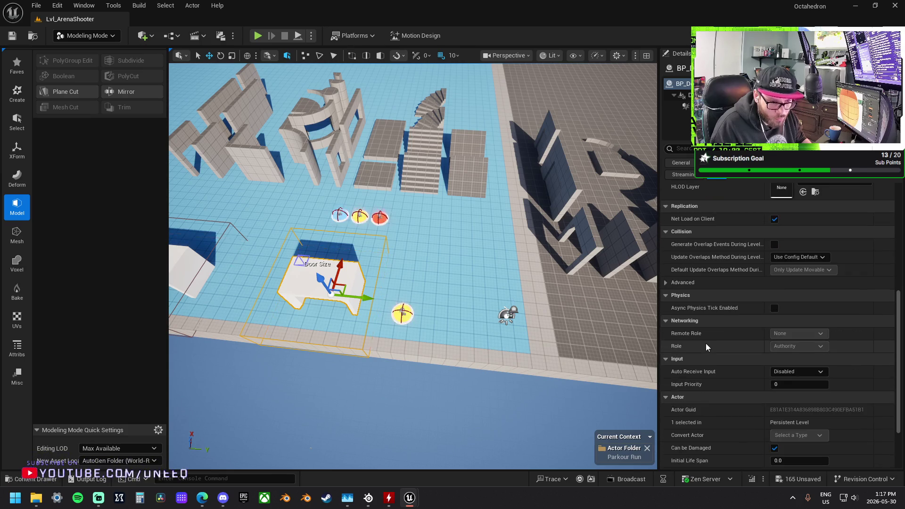
{"action": "scroll", "coordinate": [706, 343], "scroll_direction": "up", "scroll_amount": 2}
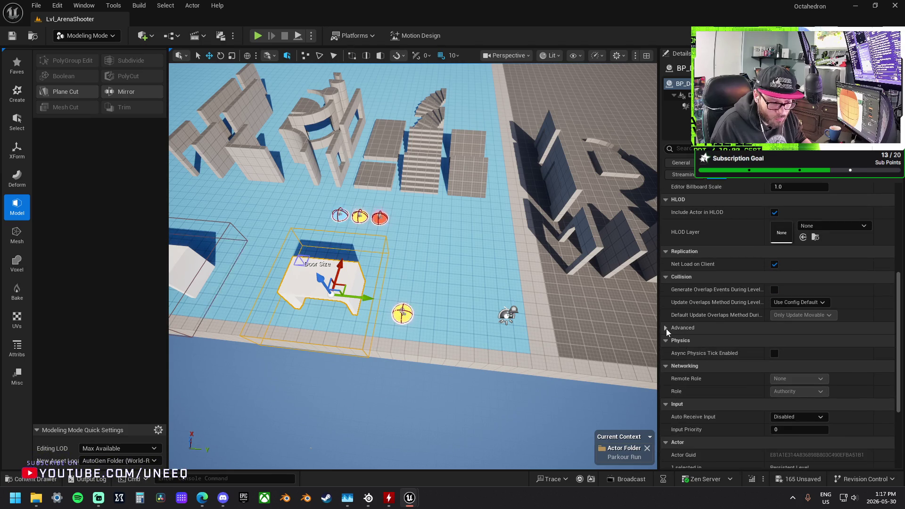
Expand the advanced collision and actor sections, then show its component's properties
{"action": "left_click", "coordinate": [666, 328]}
{"action": "scroll", "coordinate": [704, 349], "scroll_direction": "down", "scroll_amount": 3}
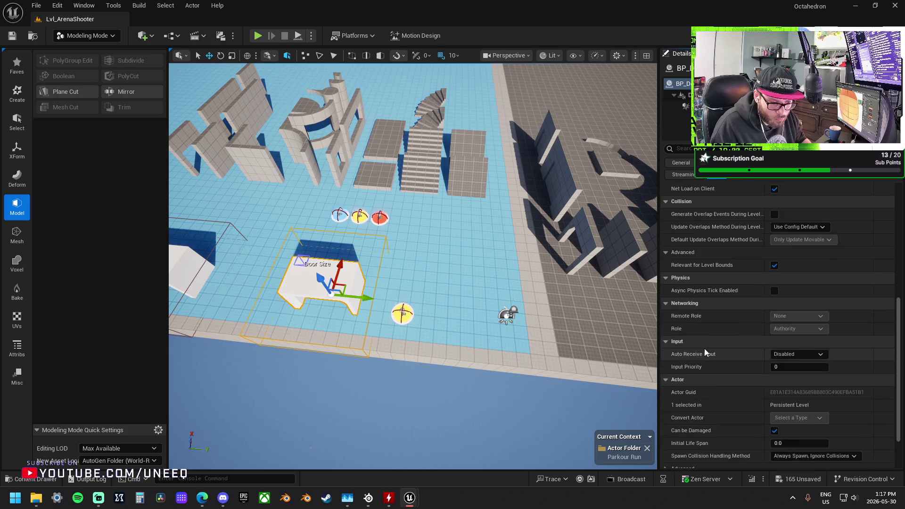
{"action": "scroll", "coordinate": [704, 349], "scroll_direction": "down", "scroll_amount": 2}
{"action": "left_click", "coordinate": [665, 410]}
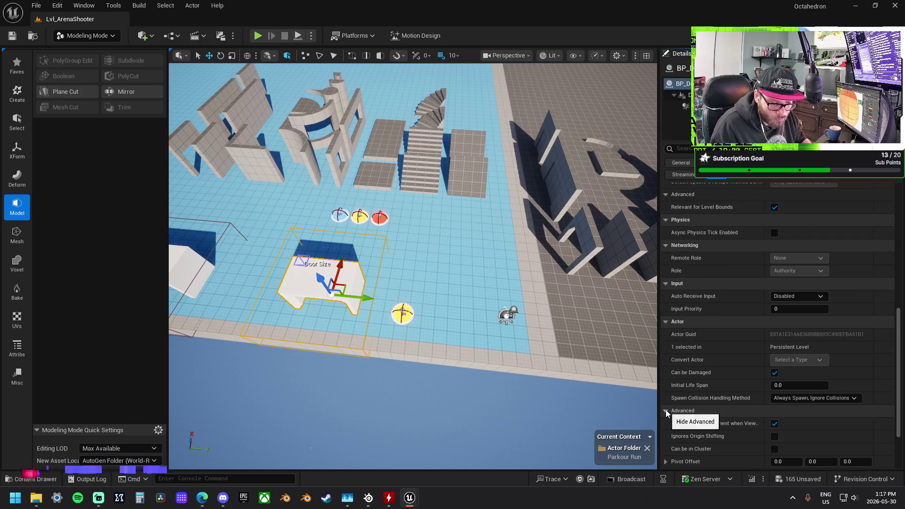
{"action": "scroll", "coordinate": [719, 363], "scroll_direction": "down", "scroll_amount": 3}
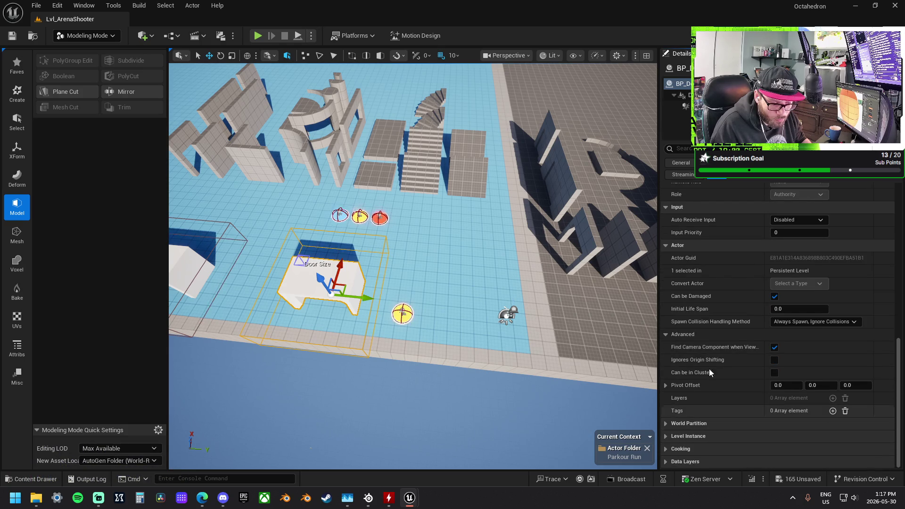
{"action": "left_click", "coordinate": [686, 106]}
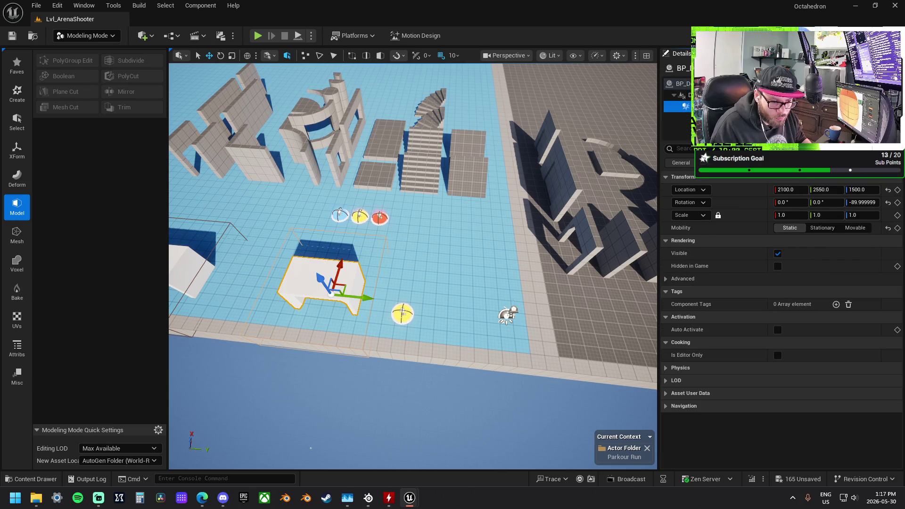
{"action": "left_click", "coordinate": [681, 95]}
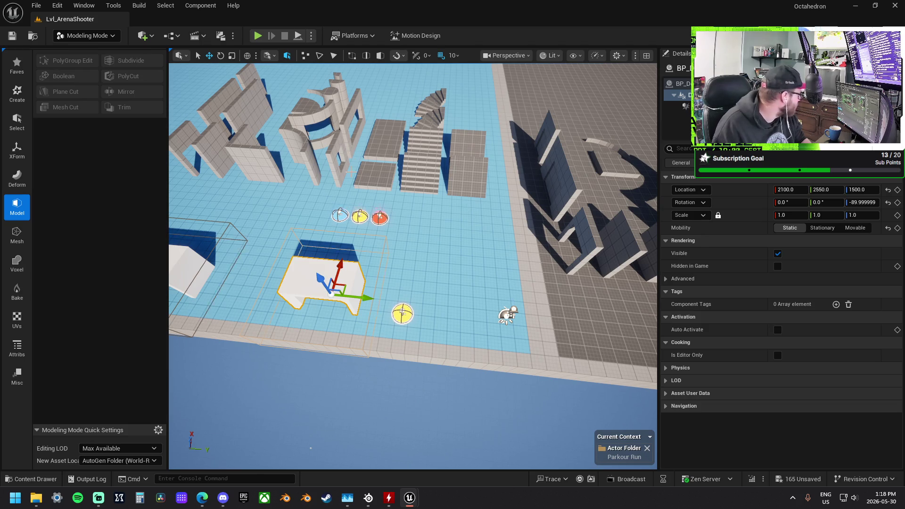
{"action": "left_click_drag", "start_coordinate": [311, 448], "coordinate": [314, 414]}
Frame the door actor and show its door settings (200 × 150 × 250, frame scale 0.5)
{"action": "key", "text": "f"}
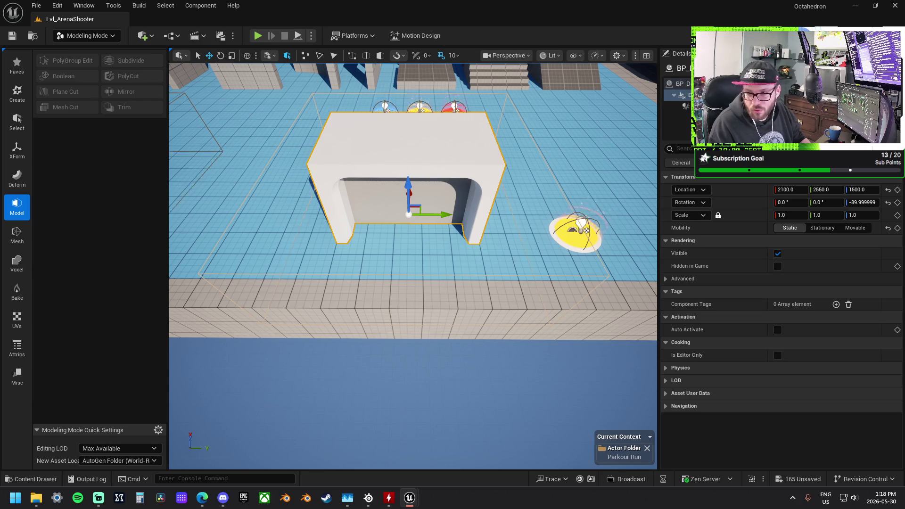
{"action": "mouse_move", "coordinate": [413, 264]}
{"action": "left_mouse_down"}
{"action": "mouse_move", "coordinate": [424, 311]}
{"action": "mouse_move", "coordinate": [443, 255]}
{"action": "mouse_move", "coordinate": [443, 282]}
{"action": "mouse_move", "coordinate": [395, 268]}
{"action": "mouse_move", "coordinate": [413, 271]}
{"action": "left_mouse_up"}
{"action": "scroll", "coordinate": [413, 264], "scroll_direction": "down", "scroll_amount": 3}
{"action": "left_click", "coordinate": [679, 83]}
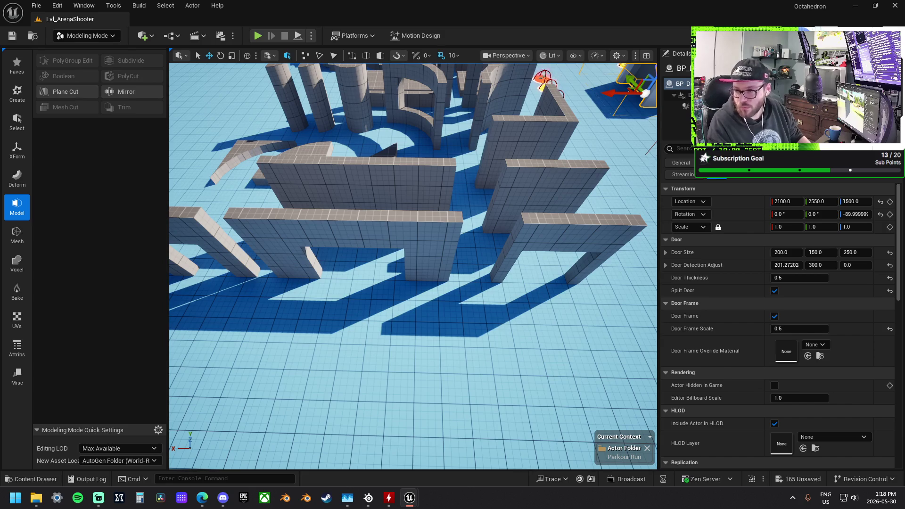
Save the door-frame actor with Ctrl+S and refocus the view on it
{"action": "key", "text": "ctrl+s"}
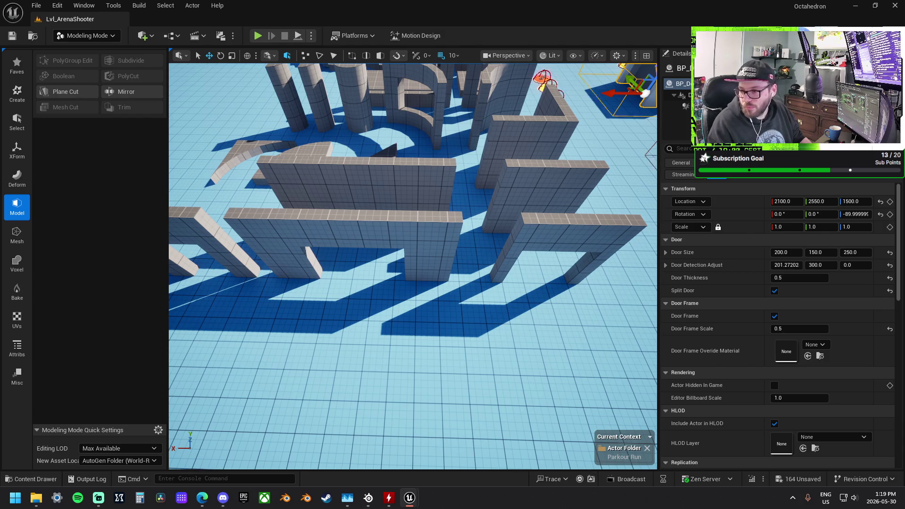
{"action": "key", "text": "f"}
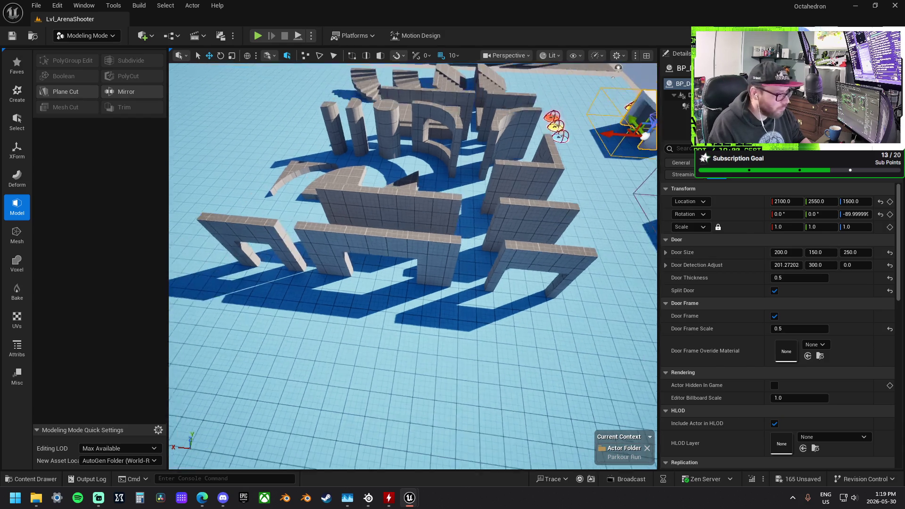
{"action": "key", "text": "f"}
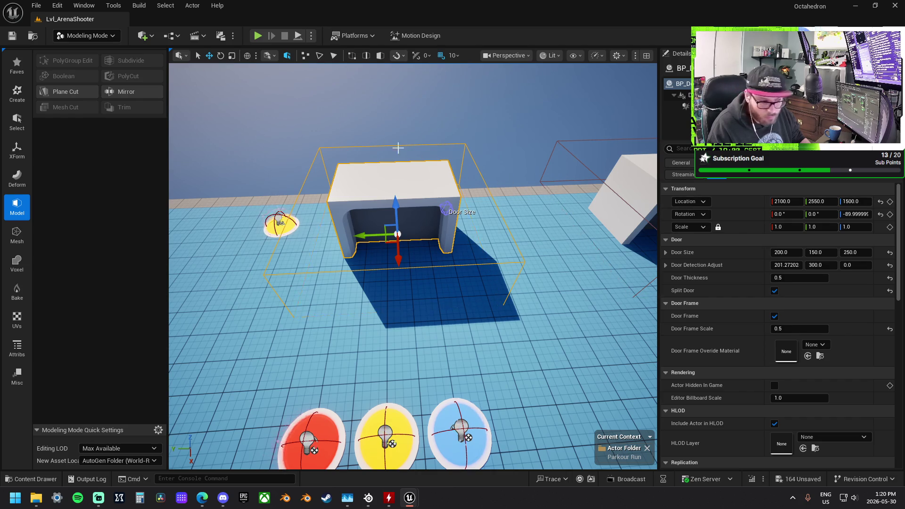
Dismiss the door actor's context menu and undo the last Rename Variable
{"action": "right_click", "coordinate": [441, 189]}
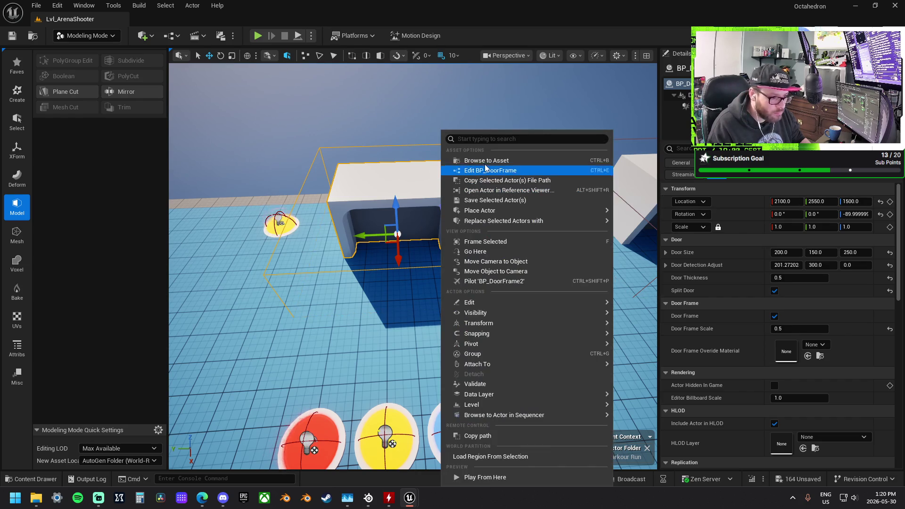
{"action": "key", "text": "Escape"}
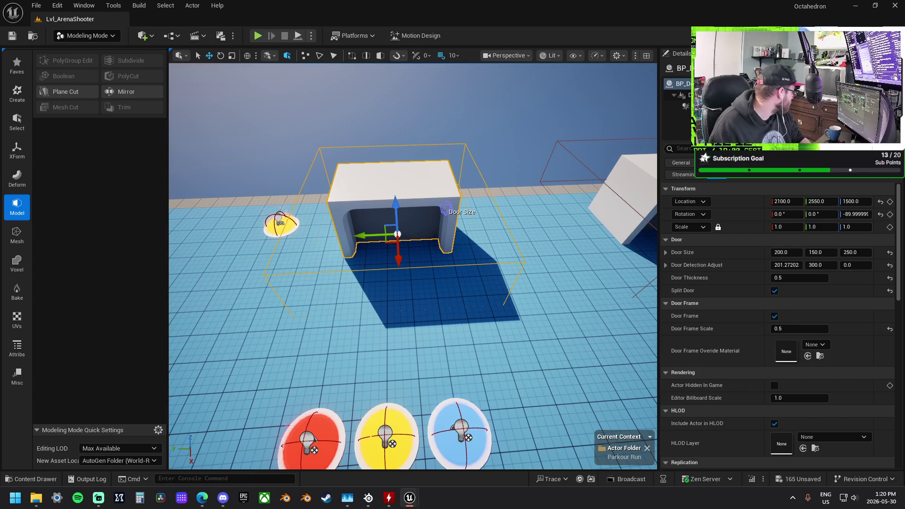
{"action": "key", "text": "ctrl+z"}
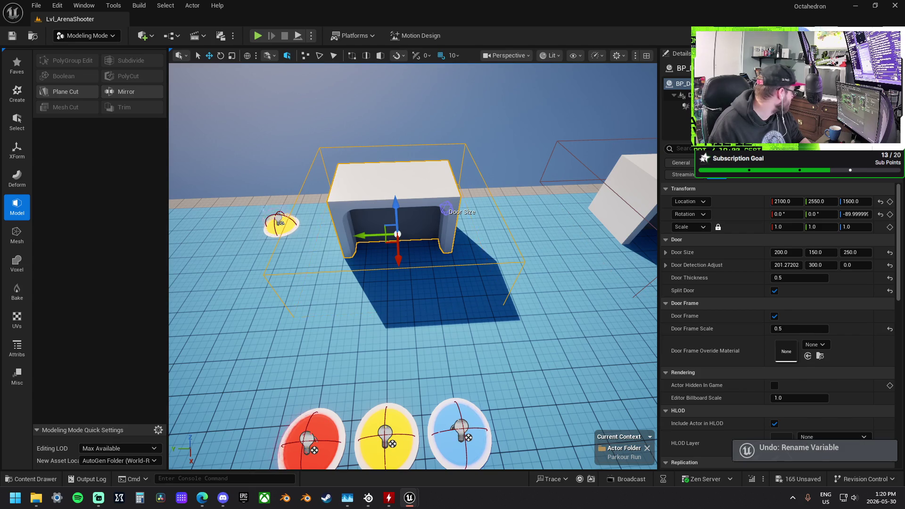
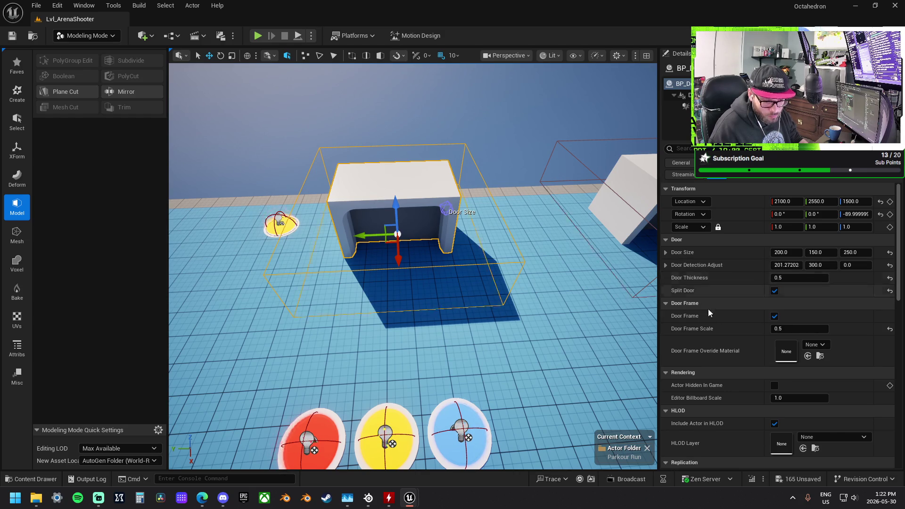
Set Door Frame Scale to 0.2 and turn off the door frame
{"action": "left_click", "coordinate": [795, 329]}
{"action": "key", "text": "BackSpace"}
{"action": "type", "text": "0.2"}
{"action": "key", "text": "Return"}
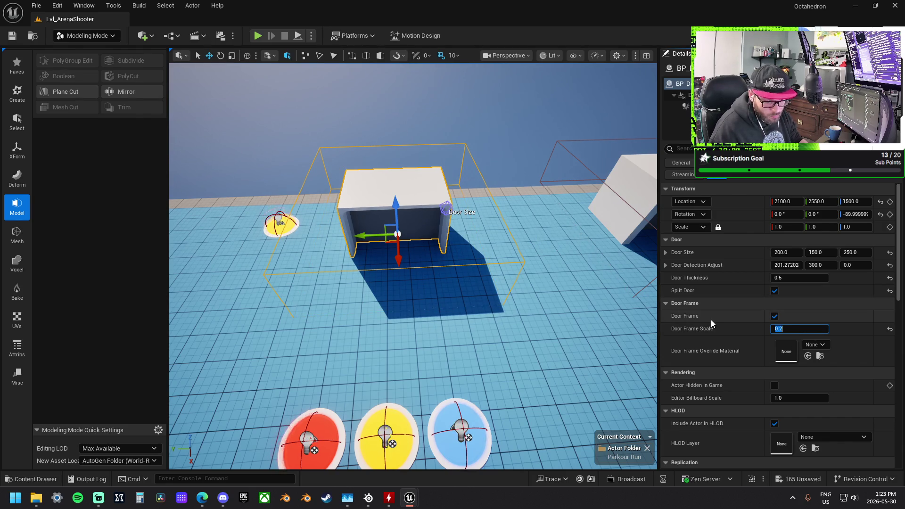
{"action": "left_click", "coordinate": [775, 316]}
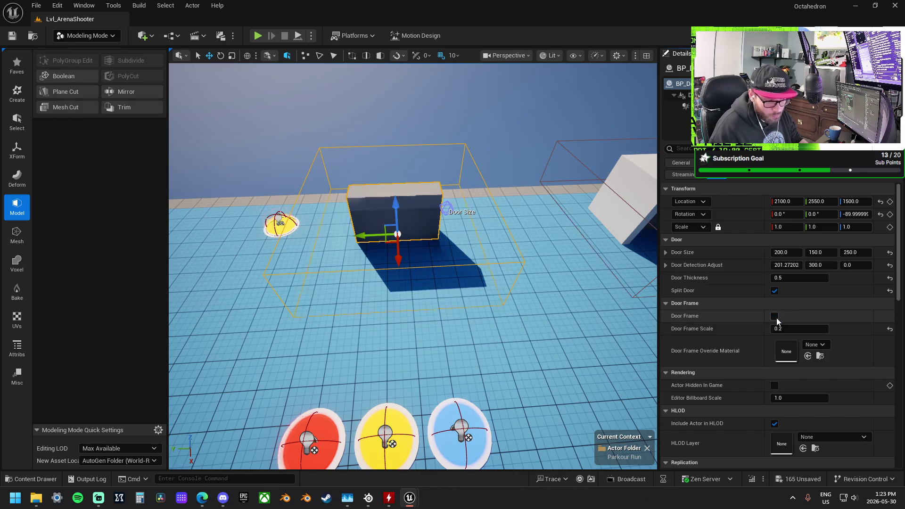
Focus the view on the door and set Door Thickness to 0.1
{"action": "key", "text": "f"}
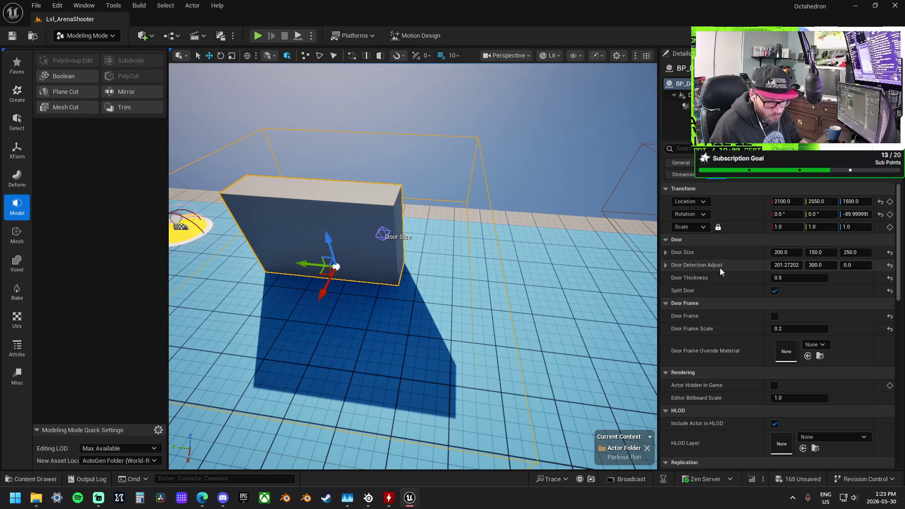
{"action": "left_click", "coordinate": [787, 278]}
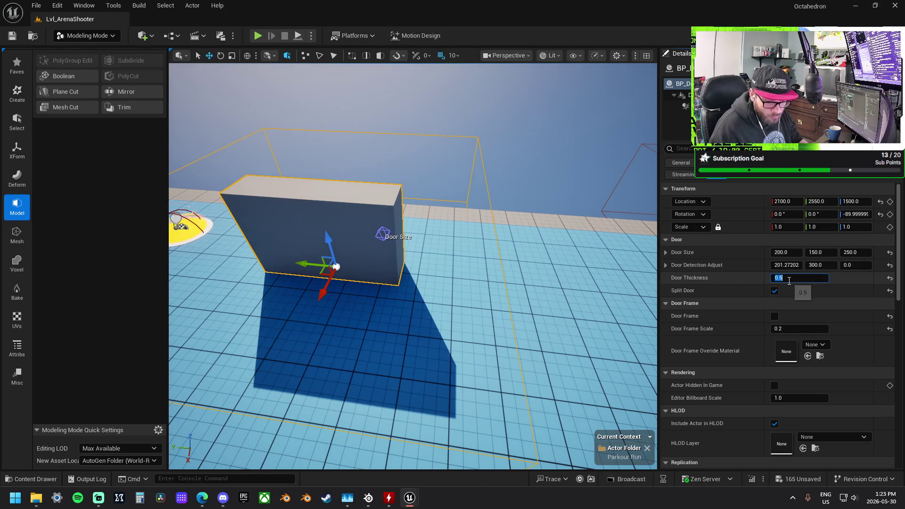
{"action": "type", "text": "0.1"}
{"action": "key", "text": "Return"}
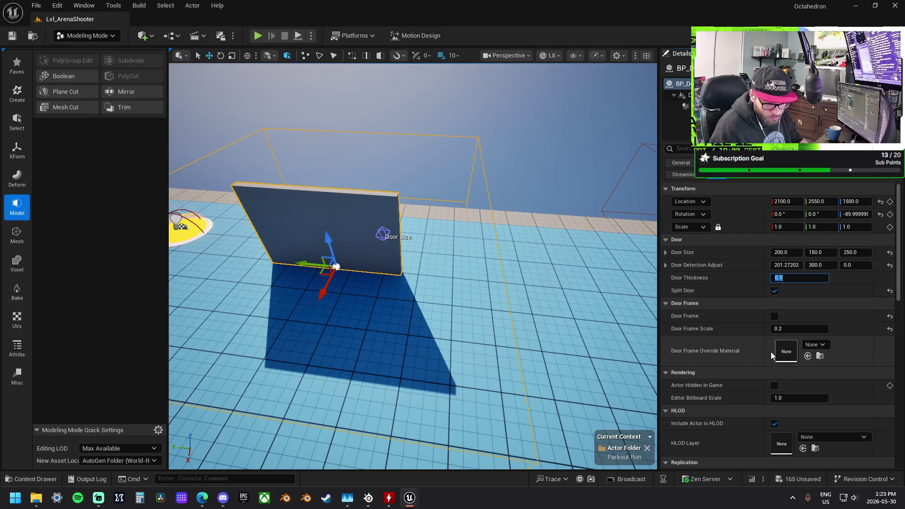
{"action": "left_click", "coordinate": [663, 265]}
{"action": "left_click", "coordinate": [663, 265]}
{"action": "scroll", "coordinate": [683, 302], "scroll_direction": "down", "scroll_amount": 2}
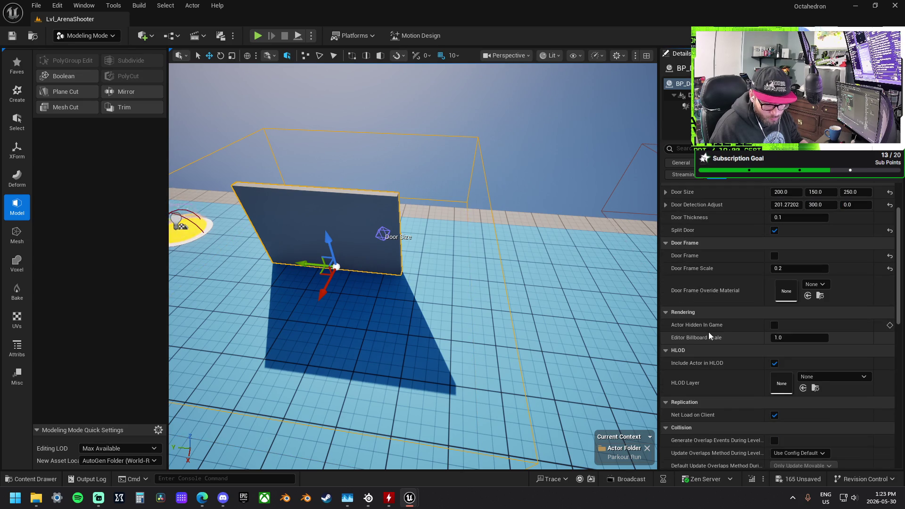
{"action": "scroll", "coordinate": [709, 331], "scroll_direction": "down", "scroll_amount": 9}
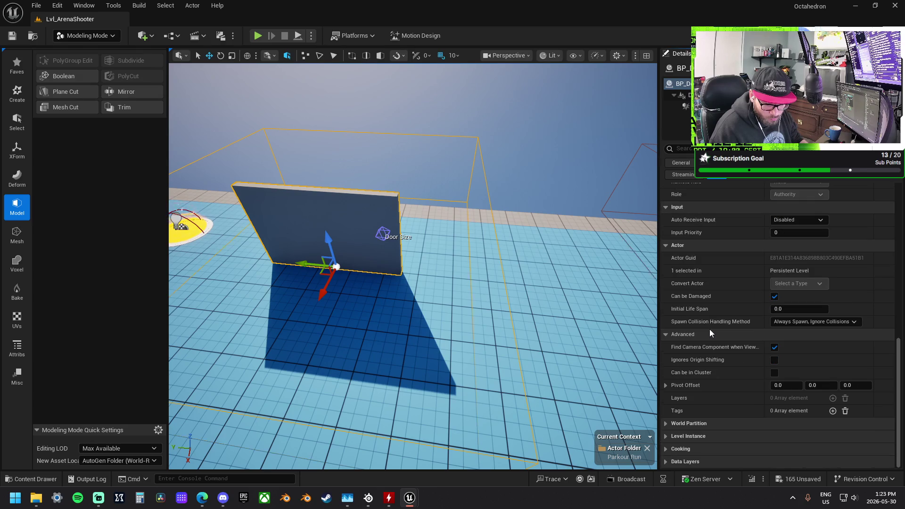
{"action": "scroll", "coordinate": [709, 329], "scroll_direction": "up", "scroll_amount": 1}
{"action": "scroll", "coordinate": [708, 329], "scroll_direction": "up", "scroll_amount": 7}
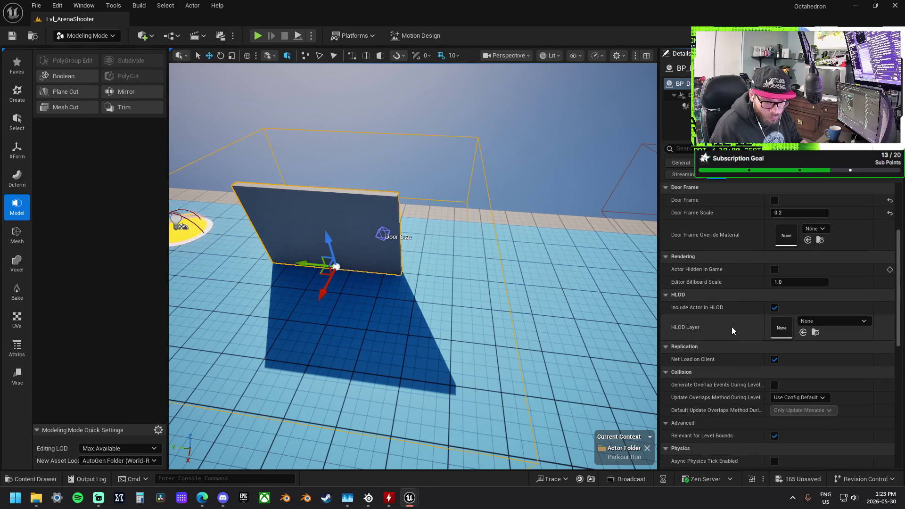
{"action": "scroll", "coordinate": [732, 326], "scroll_direction": "up", "scroll_amount": 3}
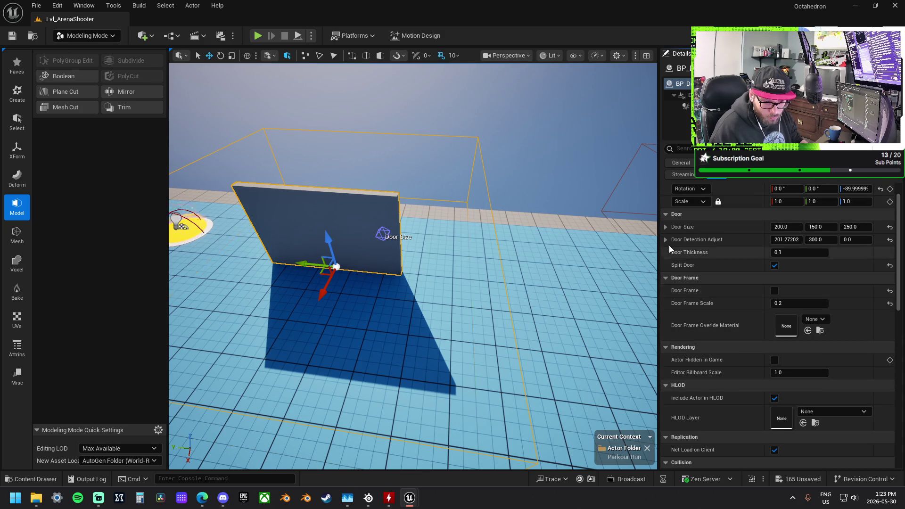
{"action": "left_click", "coordinate": [666, 227]}
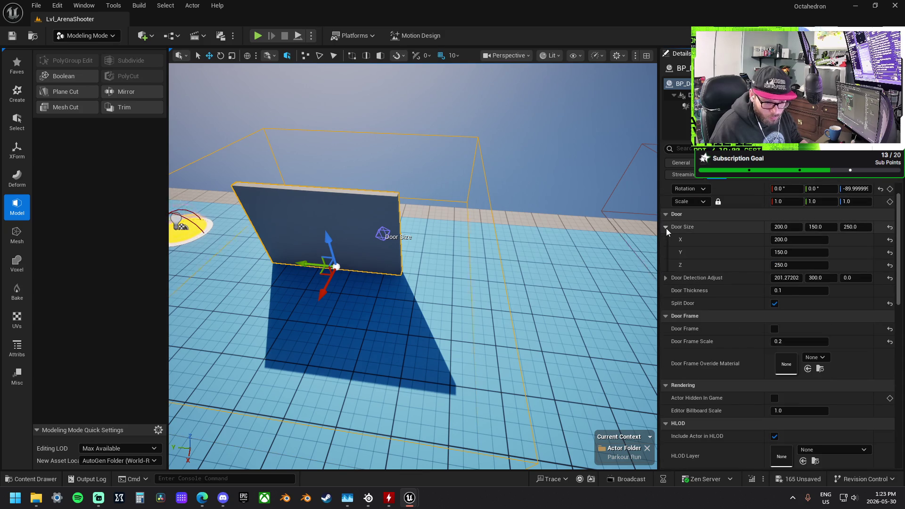
{"action": "left_click", "coordinate": [665, 227]}
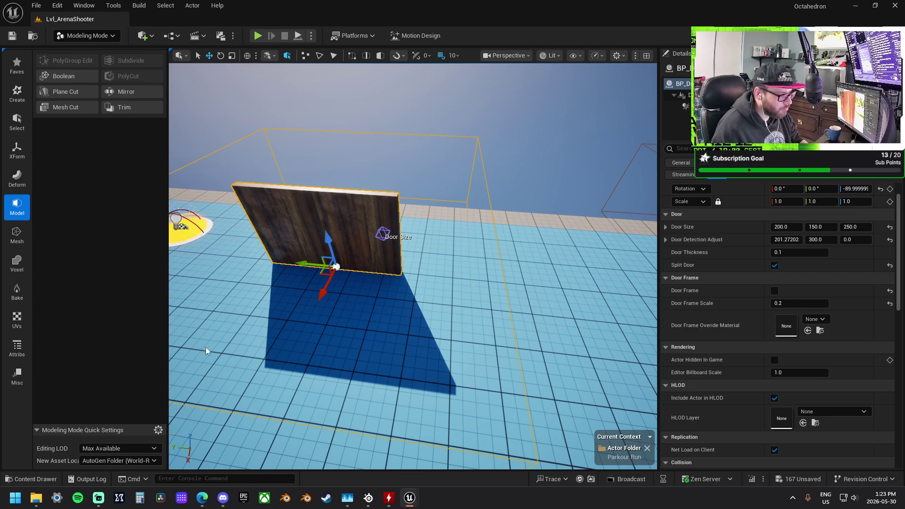
{"action": "key", "text": "f"}
{"action": "scroll", "coordinate": [413, 265], "scroll_direction": "up", "scroll_amount": 5}
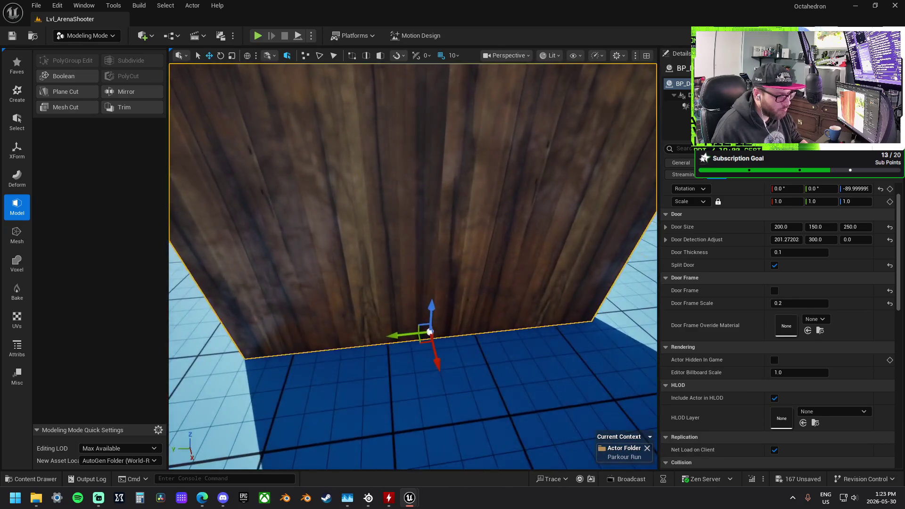
{"action": "scroll", "coordinate": [412, 266], "scroll_direction": "down", "scroll_amount": 4}
{"action": "left_click_drag", "start_coordinate": [413, 266], "coordinate": [373, 236]}
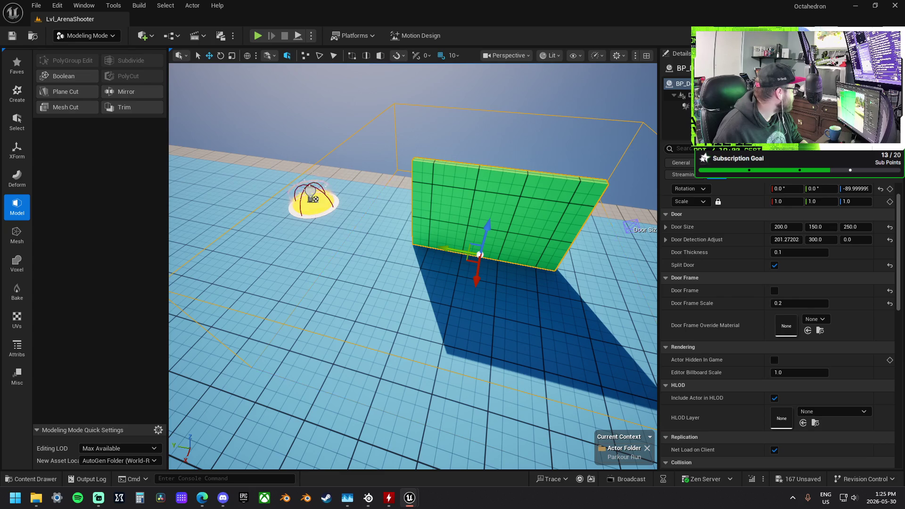
Fly to the doorway wall, then select and focus on the door actor
{"action": "scroll", "coordinate": [424, 214], "scroll_direction": "down", "scroll_amount": 10}
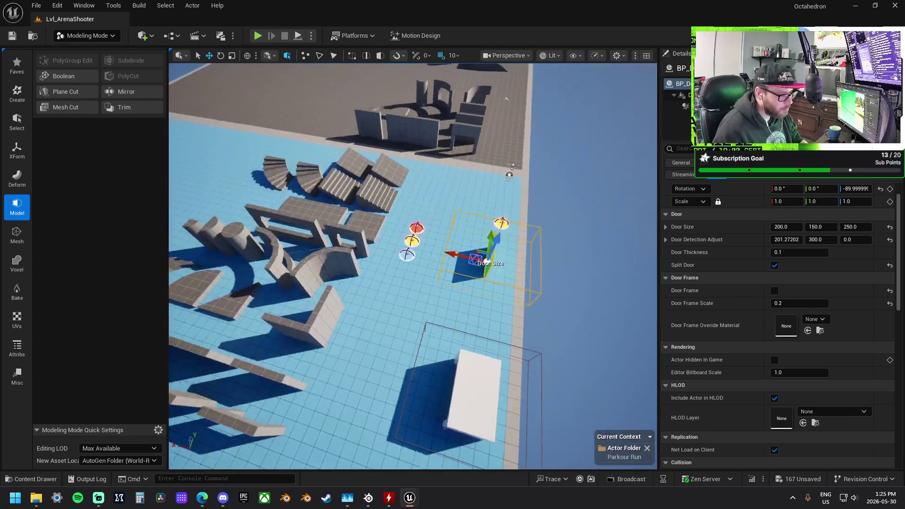
{"action": "left_click_drag", "start_coordinate": [610, 149], "coordinate": [195, 214]}
{"action": "mouse_move", "coordinate": [543, 251]}
{"action": "left_mouse_down"}
{"action": "mouse_move", "coordinate": [537, 204]}
{"action": "mouse_move", "coordinate": [544, 252]}
{"action": "mouse_move", "coordinate": [386, 253]}
{"action": "mouse_move", "coordinate": [283, 223]}
{"action": "left_mouse_up"}
{"action": "left_click", "coordinate": [500, 253]}
{"action": "left_click_drag", "start_coordinate": [321, 250], "coordinate": [356, 253]}
{"action": "left_click", "coordinate": [383, 241]}
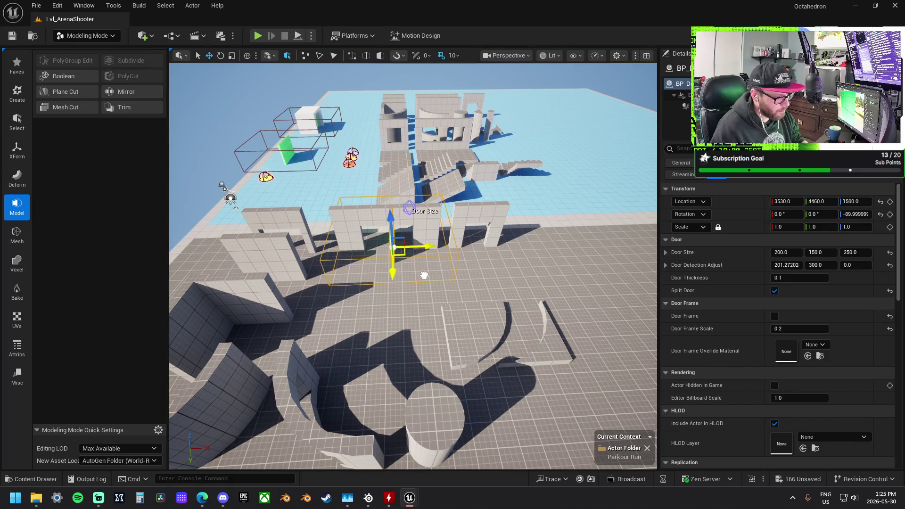
{"action": "key", "text": "f"}
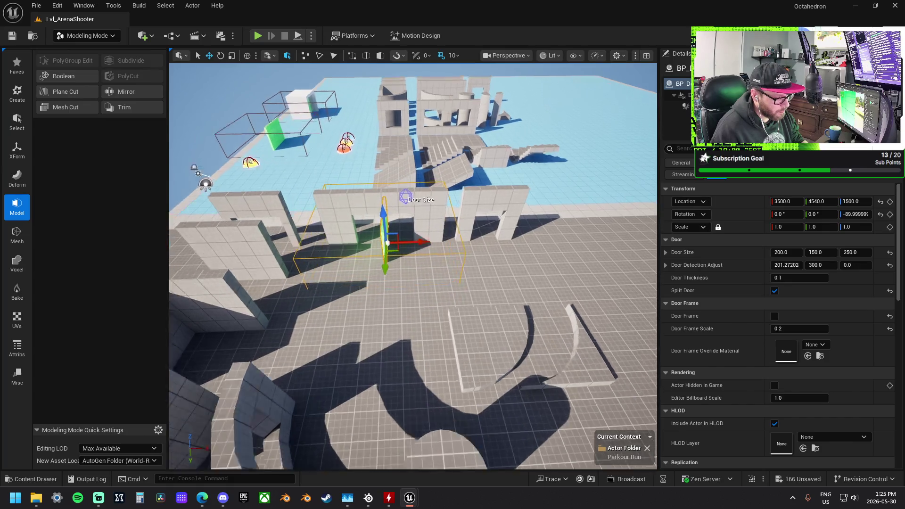
Rotate the door 90° on Z and slide it along Y into the doorway
{"action": "key", "text": "e"}
{"action": "mouse_move", "coordinate": [415, 339]}
{"action": "left_mouse_down"}
{"action": "mouse_move", "coordinate": [375, 347]}
{"action": "mouse_move", "coordinate": [415, 341]}
{"action": "mouse_move", "coordinate": [367, 311]}
{"action": "mouse_move", "coordinate": [370, 300]}
{"action": "mouse_move", "coordinate": [399, 291]}
{"action": "left_mouse_up"}
{"action": "key", "text": "w"}
{"action": "mouse_move", "coordinate": [412, 259]}
{"action": "left_mouse_down"}
{"action": "mouse_move", "coordinate": [395, 269]}
{"action": "mouse_move", "coordinate": [370, 257]}
{"action": "left_mouse_up"}
{"action": "key", "text": "alt+p"}
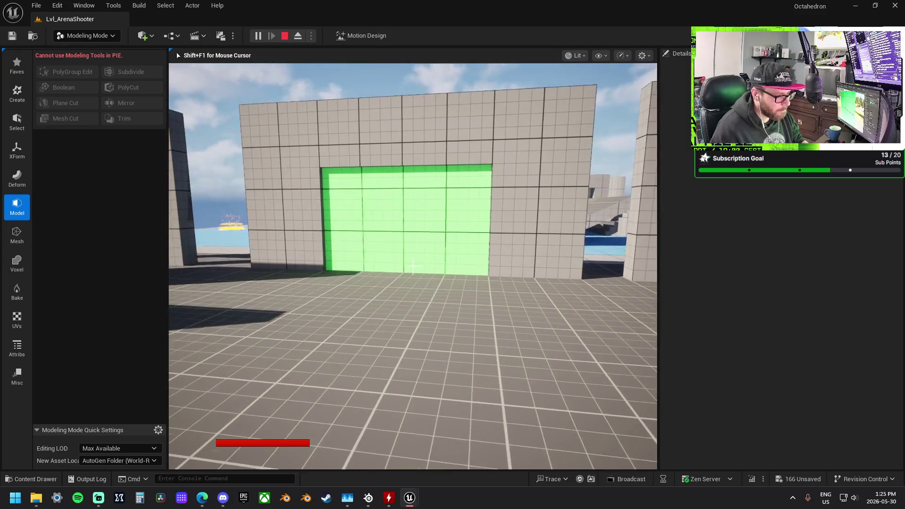
Free the mouse cursor with Shift+F1 and stop the play-test with Esc
{"action": "key", "text": "shift+F1"}
{"action": "key", "text": "Escape"}
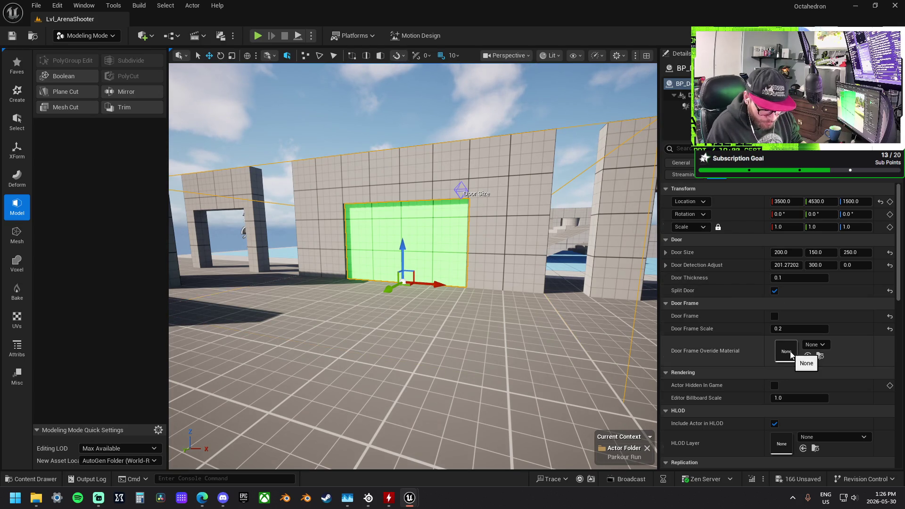
Try widening the door's X size, then undo the change
{"action": "scroll", "coordinate": [790, 351], "scroll_direction": "down", "scroll_amount": 3}
{"action": "scroll", "coordinate": [789, 351], "scroll_direction": "down", "scroll_amount": 3}
{"action": "scroll", "coordinate": [794, 330], "scroll_direction": "up", "scroll_amount": 6}
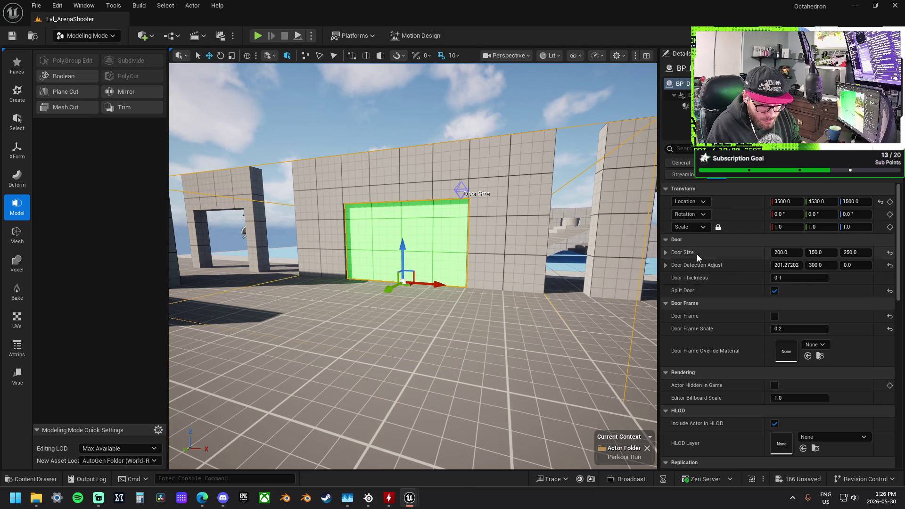
{"action": "mouse_move", "coordinate": [786, 253]}
{"action": "left_mouse_down"}
{"action": "mouse_move", "coordinate": [829, 252]}
{"action": "mouse_move", "coordinate": [735, 253]}
{"action": "mouse_move", "coordinate": [744, 253]}
{"action": "left_mouse_up"}
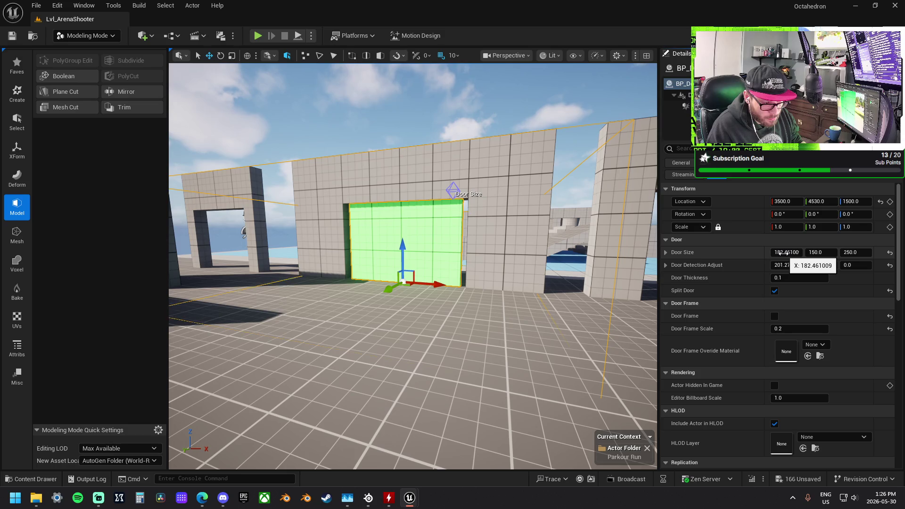
{"action": "key", "text": "ctrl+z"}
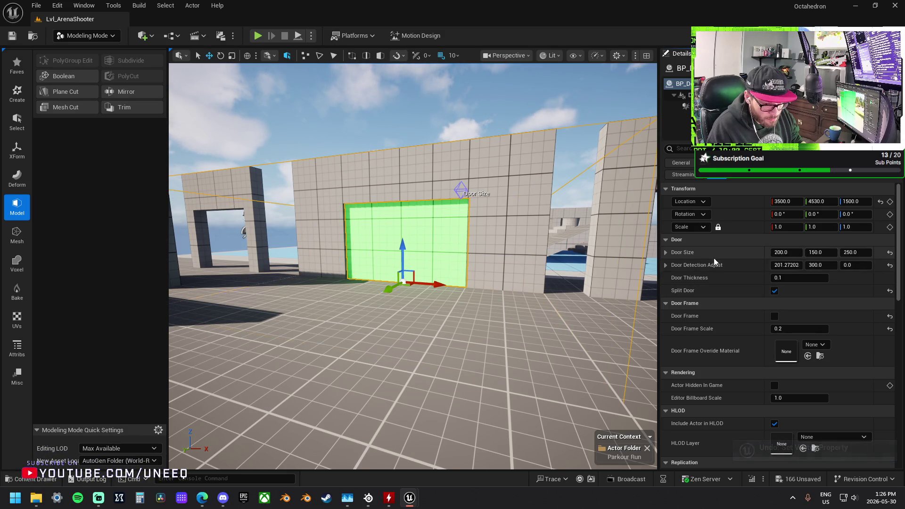
Increase the door detection box's X extent and shrink it along Y
{"action": "scroll", "coordinate": [683, 312], "scroll_direction": "down", "scroll_amount": 10}
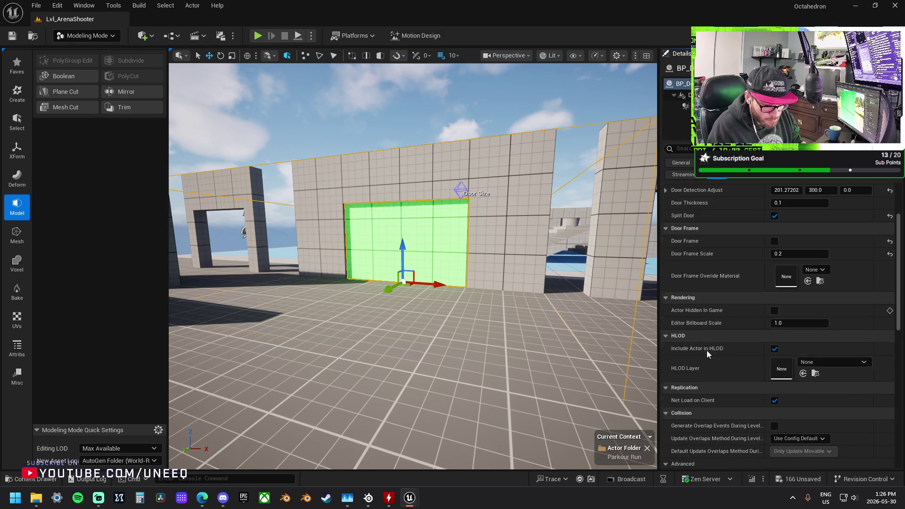
{"action": "scroll", "coordinate": [708, 341], "scroll_direction": "down", "scroll_amount": 8}
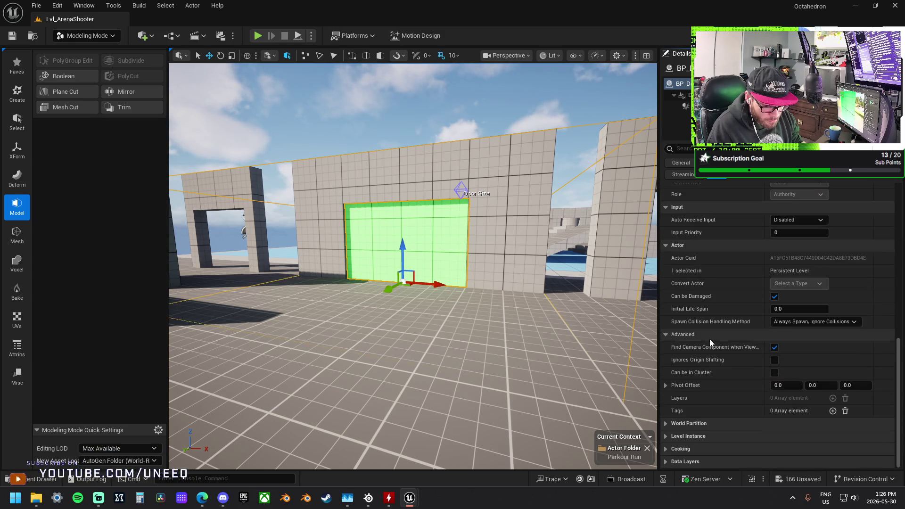
{"action": "scroll", "coordinate": [708, 339], "scroll_direction": "up", "scroll_amount": 3}
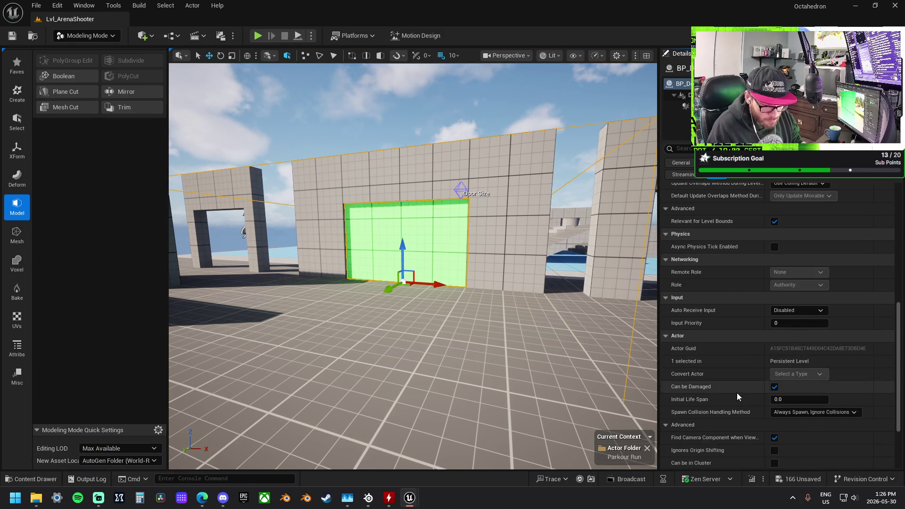
{"action": "scroll", "coordinate": [723, 327], "scroll_direction": "up", "scroll_amount": 3}
{"action": "scroll", "coordinate": [723, 327], "scroll_direction": "up", "scroll_amount": 10}
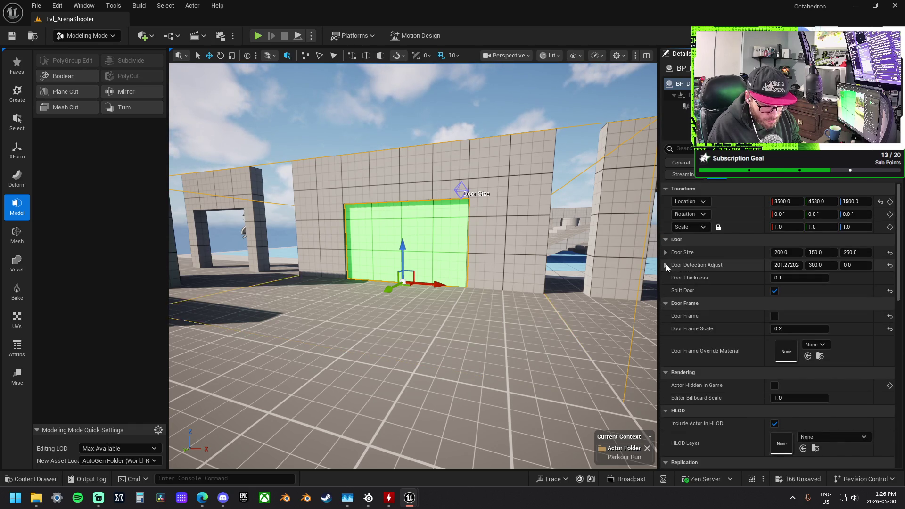
{"action": "mouse_move", "coordinate": [785, 265]}
{"action": "left_mouse_down"}
{"action": "mouse_move", "coordinate": [806, 265]}
{"action": "mouse_move", "coordinate": [768, 266]}
{"action": "left_mouse_up"}
{"action": "mouse_move", "coordinate": [413, 266]}
{"action": "left_mouse_down"}
{"action": "mouse_move", "coordinate": [413, 293]}
{"action": "mouse_move", "coordinate": [370, 314]}
{"action": "left_mouse_up"}
{"action": "mouse_move", "coordinate": [829, 267]}
{"action": "left_mouse_down"}
{"action": "mouse_move", "coordinate": [787, 268]}
{"action": "mouse_move", "coordinate": [893, 265]}
{"action": "mouse_move", "coordinate": [825, 265]}
{"action": "mouse_move", "coordinate": [799, 287]}
{"action": "left_mouse_up"}
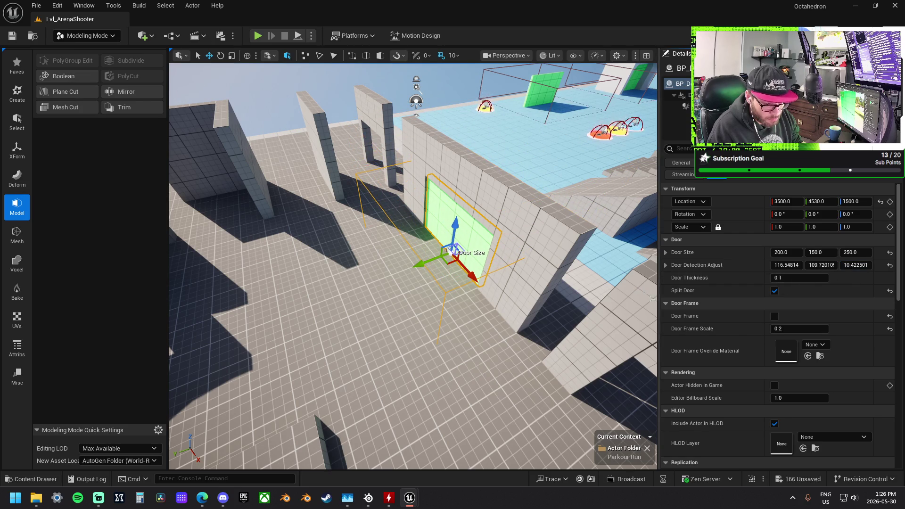
Scroll through the door's Details and inspect the blueprint's top component
{"action": "scroll", "coordinate": [708, 332], "scroll_direction": "down", "scroll_amount": 1}
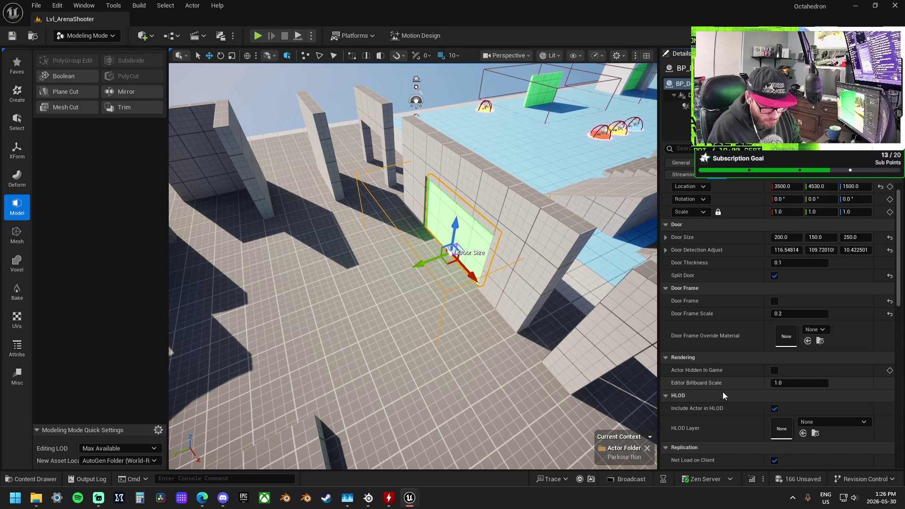
{"action": "scroll", "coordinate": [753, 412], "scroll_direction": "down", "scroll_amount": 5}
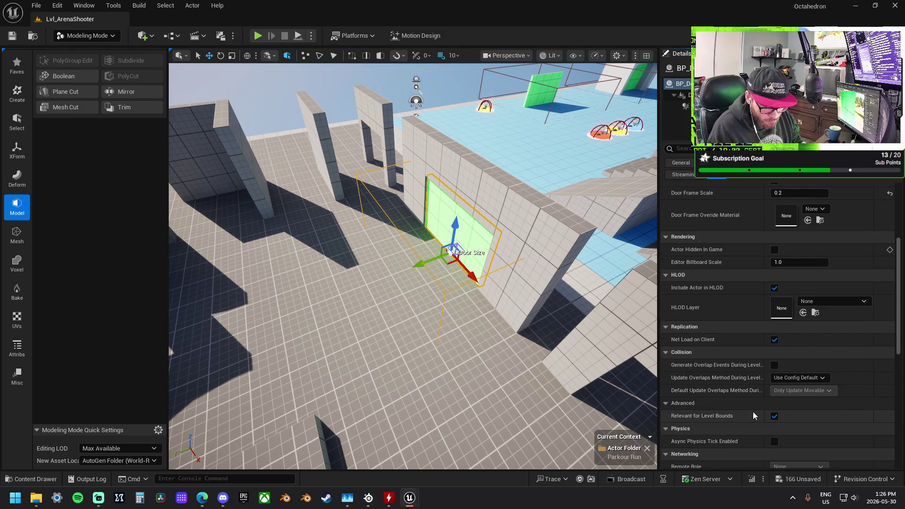
{"action": "scroll", "coordinate": [753, 412], "scroll_direction": "down", "scroll_amount": 3}
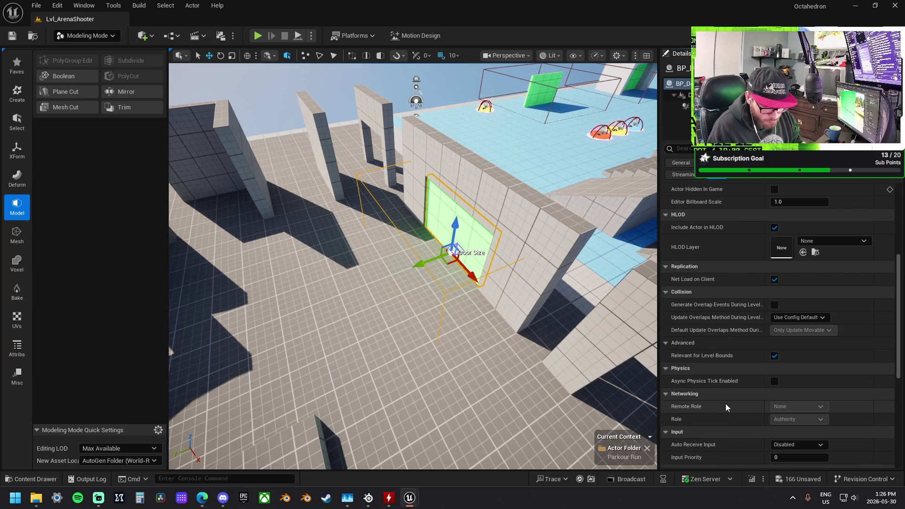
{"action": "scroll", "coordinate": [725, 403], "scroll_direction": "down", "scroll_amount": 4}
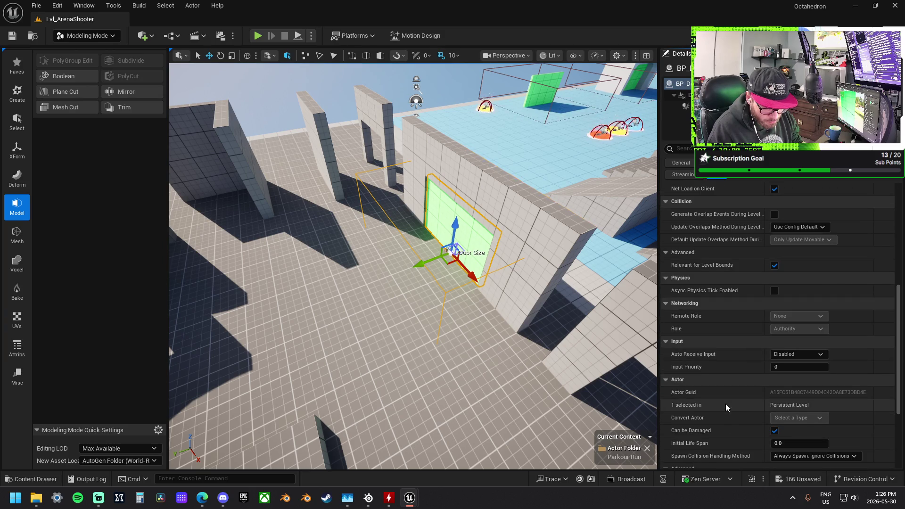
{"action": "scroll", "coordinate": [725, 403], "scroll_direction": "down", "scroll_amount": 3}
{"action": "scroll", "coordinate": [726, 403], "scroll_direction": "down", "scroll_amount": 1}
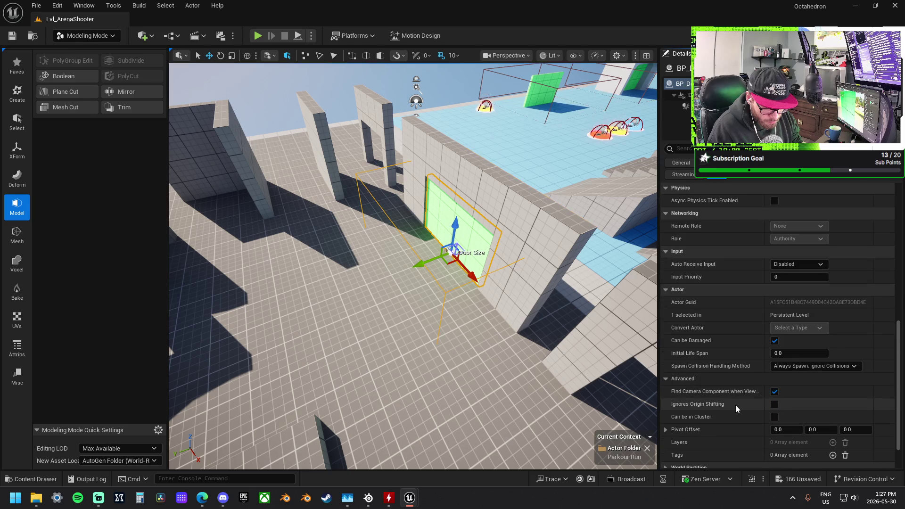
{"action": "scroll", "coordinate": [737, 408], "scroll_direction": "down", "scroll_amount": 2}
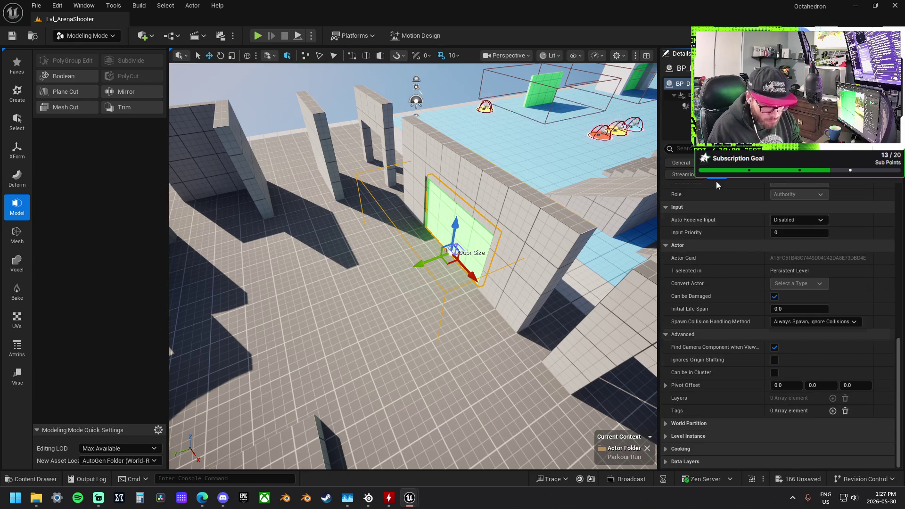
{"action": "left_click", "coordinate": [683, 95]}
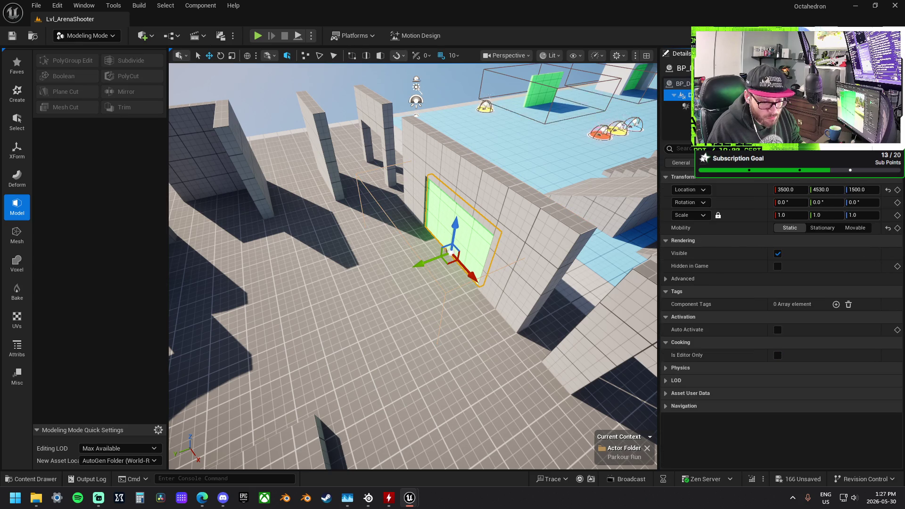
{"action": "left_click", "coordinate": [666, 278]}
{"action": "left_click", "coordinate": [685, 106]}
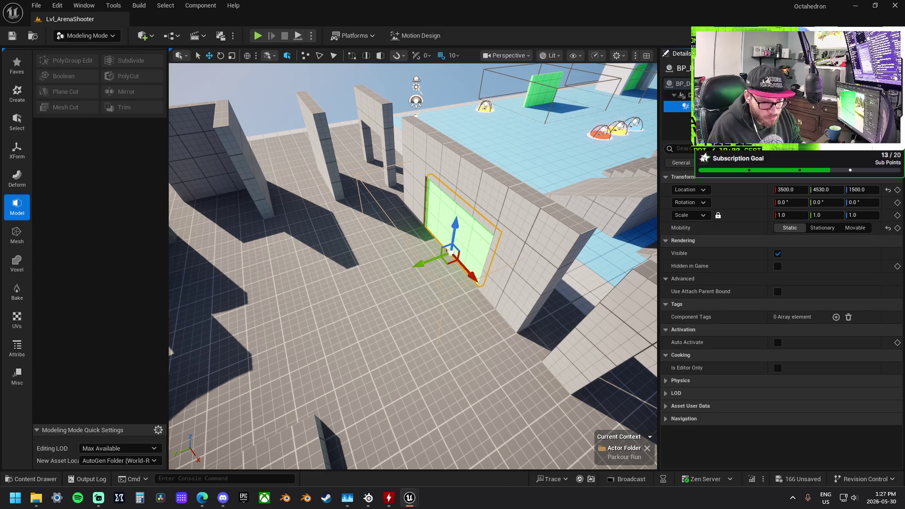
{"action": "left_click", "coordinate": [445, 249]}
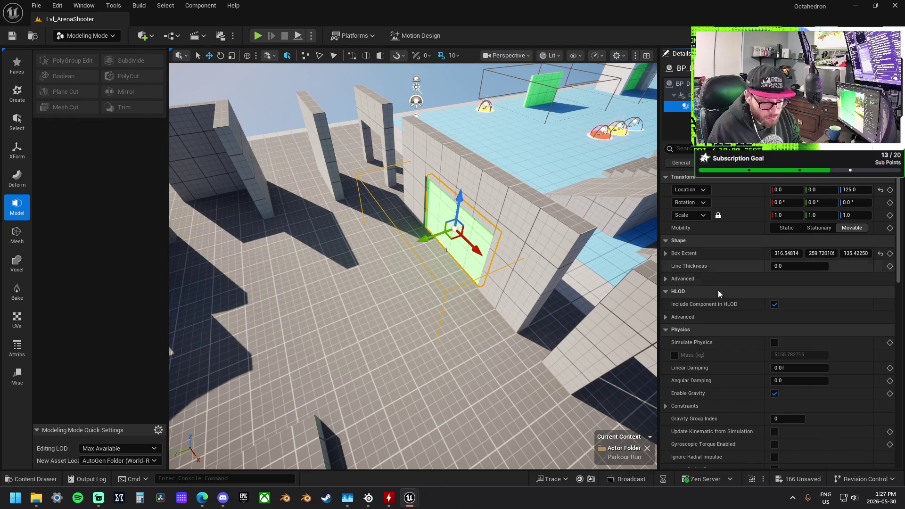
{"action": "scroll", "coordinate": [734, 385], "scroll_direction": "down", "scroll_amount": 8}
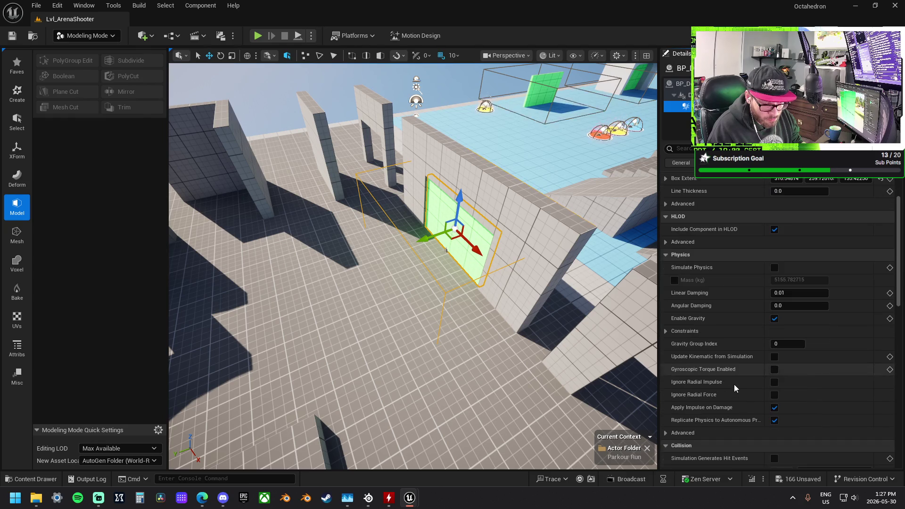
{"action": "scroll", "coordinate": [734, 384], "scroll_direction": "down", "scroll_amount": 2}
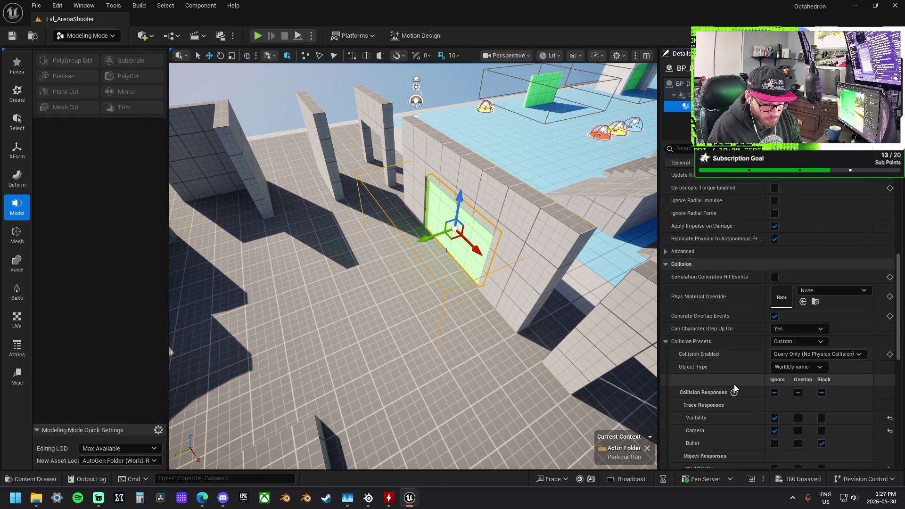
{"action": "scroll", "coordinate": [733, 386], "scroll_direction": "down", "scroll_amount": 6}
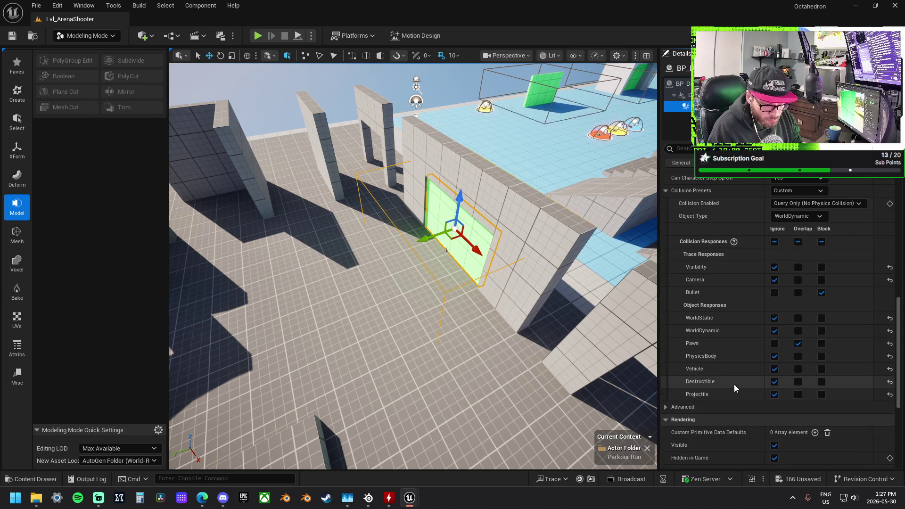
{"action": "scroll", "coordinate": [734, 383], "scroll_direction": "down", "scroll_amount": 4}
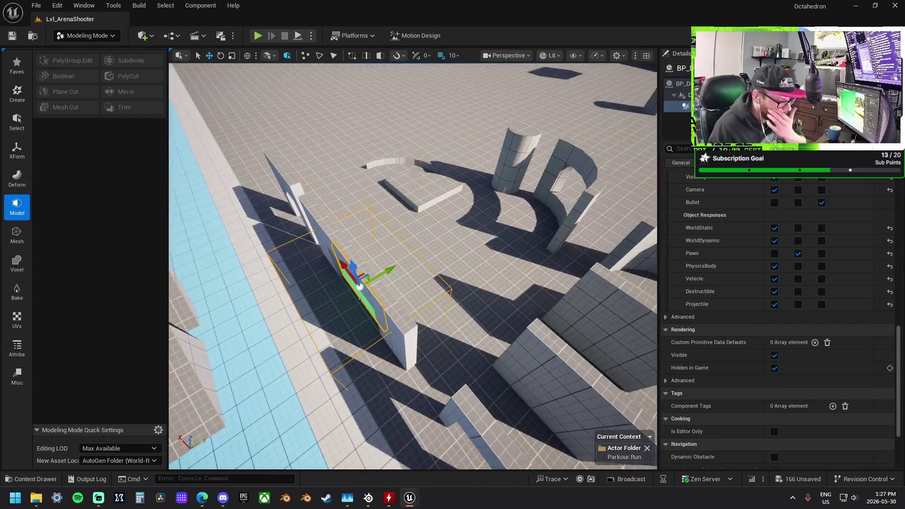
{"action": "left_click", "coordinate": [681, 83]}
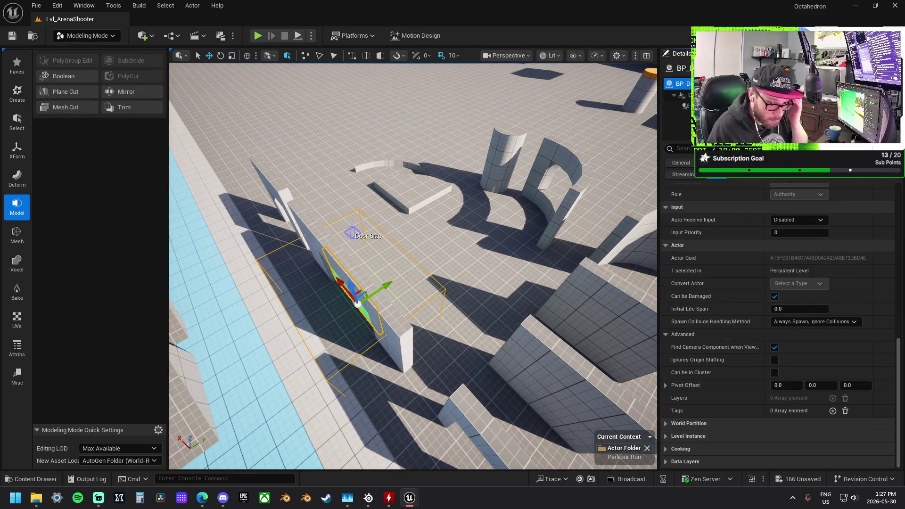
Frame the door head-on in the viewport
{"action": "scroll", "coordinate": [779, 278], "scroll_direction": "up", "scroll_amount": 10}
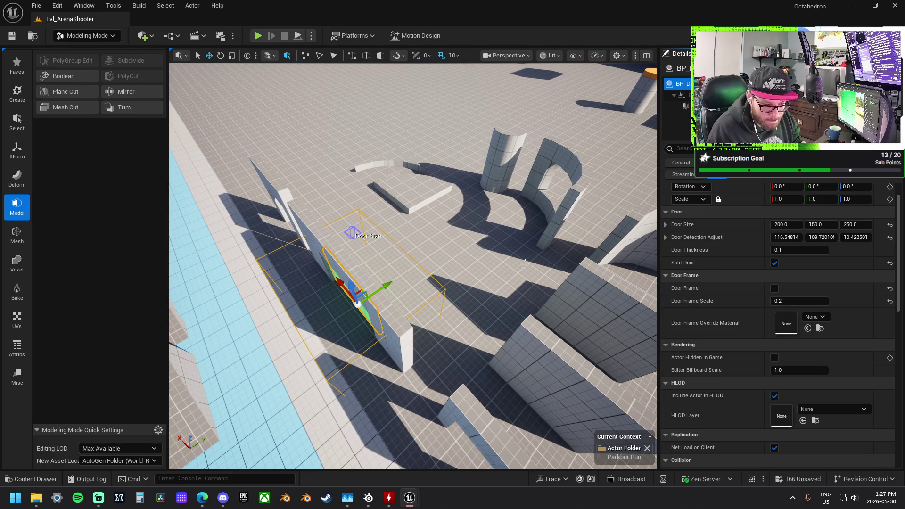
{"action": "key", "text": "f"}
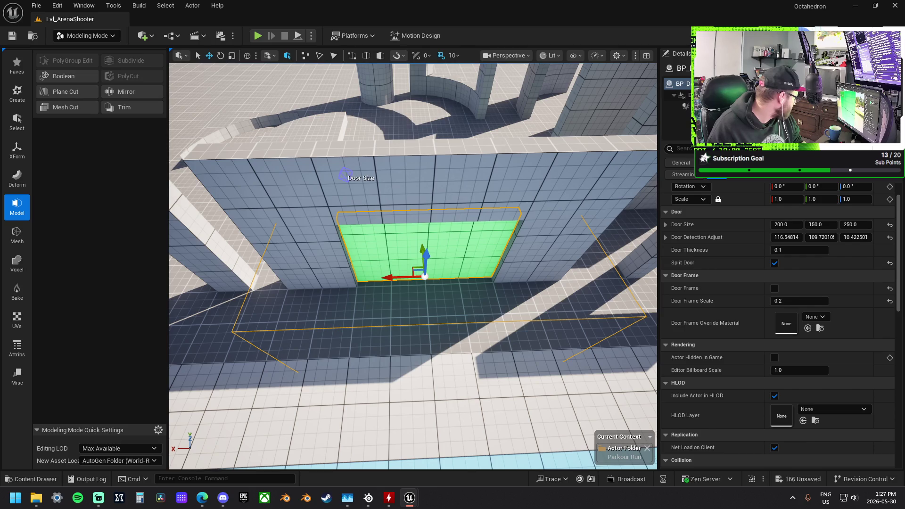
{"action": "key", "text": "alt+Tab"}
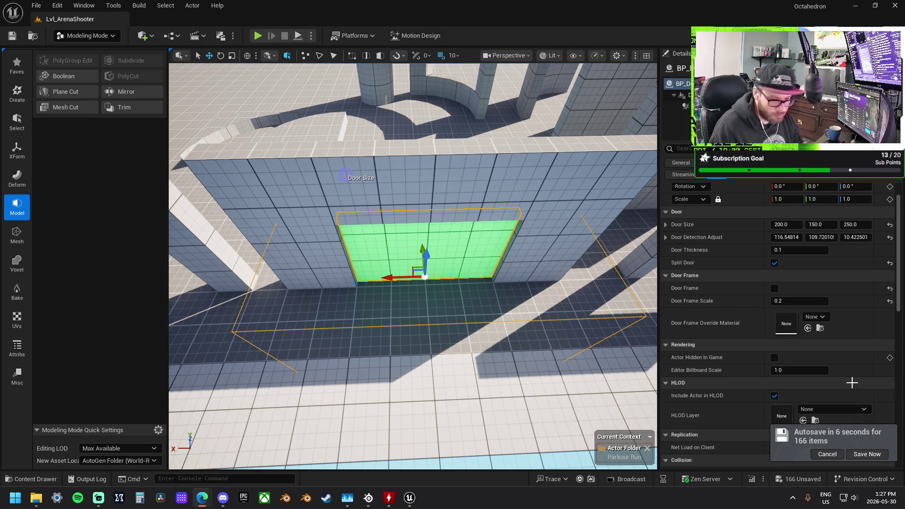
Expand the Door category to show separate X, Y, Z values for Door Size and Door Detection Adjust
{"action": "scroll", "coordinate": [746, 373], "scroll_direction": "down", "scroll_amount": 2}
{"action": "scroll", "coordinate": [750, 372], "scroll_direction": "down", "scroll_amount": 2}
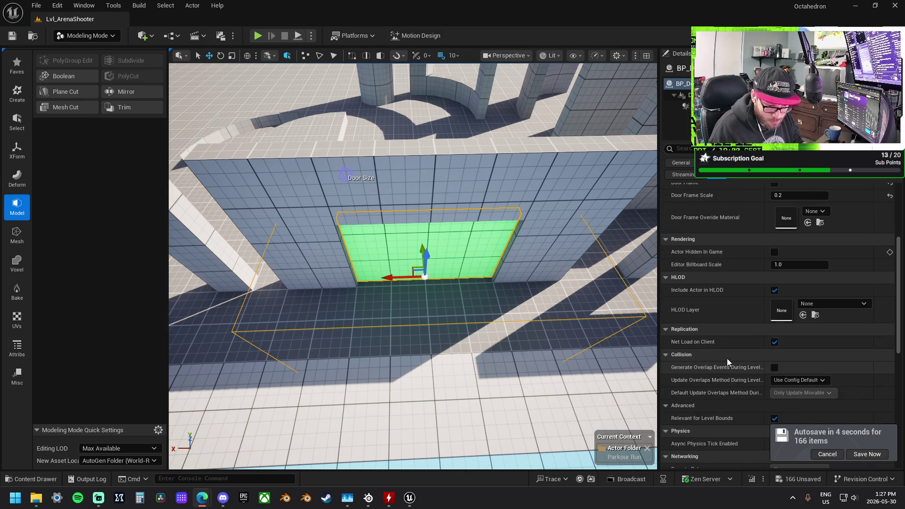
{"action": "scroll", "coordinate": [732, 302], "scroll_direction": "up", "scroll_amount": 4}
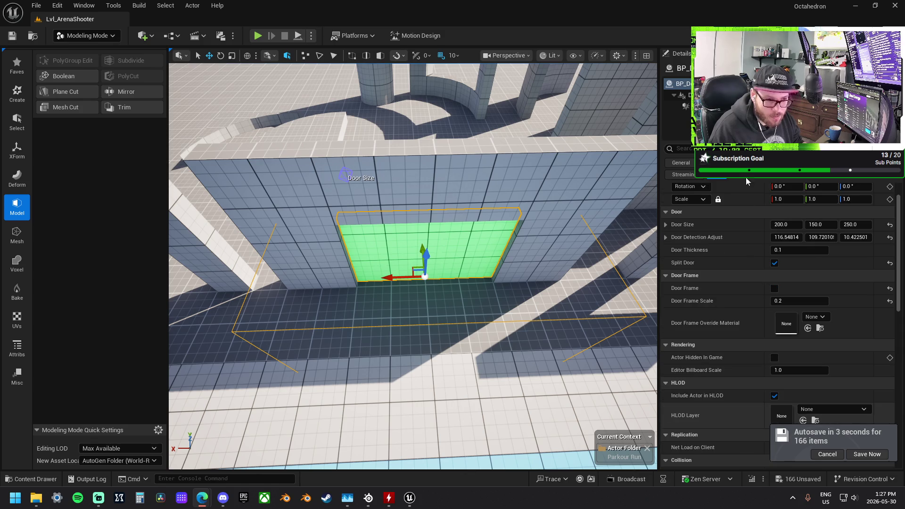
{"action": "left_click", "coordinate": [728, 211]}
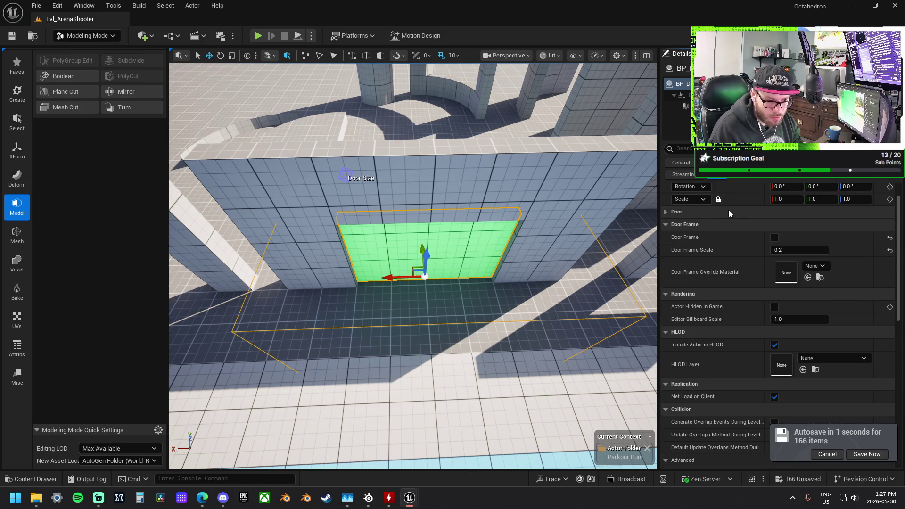
{"action": "left_click", "coordinate": [669, 212]}
{"action": "left_click", "coordinate": [665, 224]}
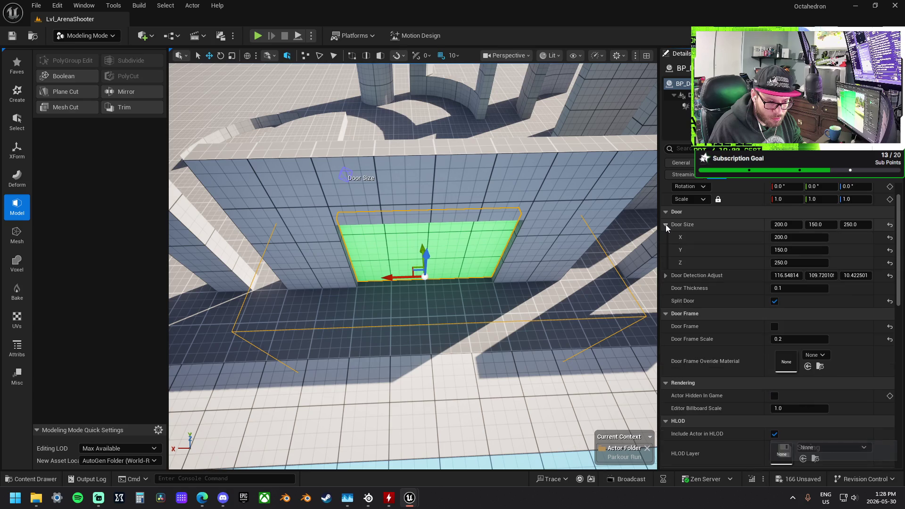
{"action": "left_click", "coordinate": [666, 276]}
Drag Door Detection Adjust Y to about 140.26 and toggle Split Door off and back on
{"action": "left_click_drag", "start_coordinate": [796, 300], "coordinate": [844, 300]}
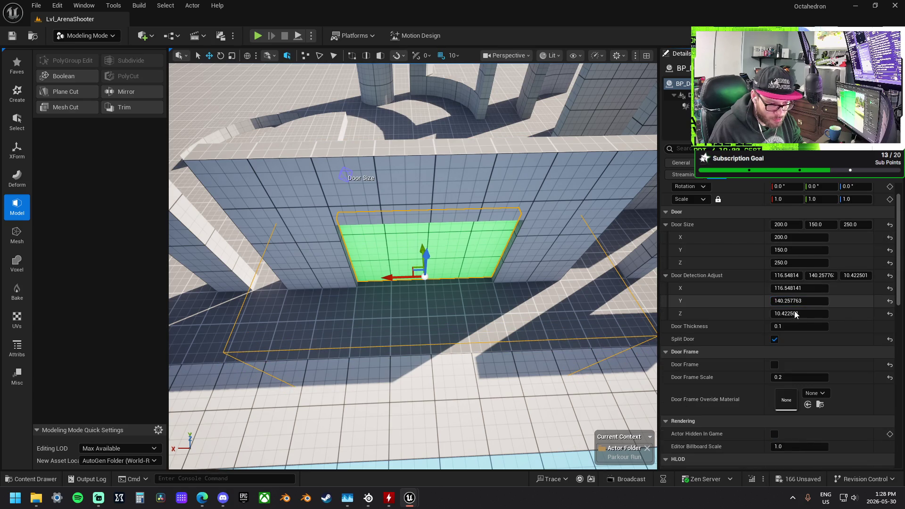
{"action": "left_click", "coordinate": [774, 339]}
{"action": "left_click", "coordinate": [773, 339]}
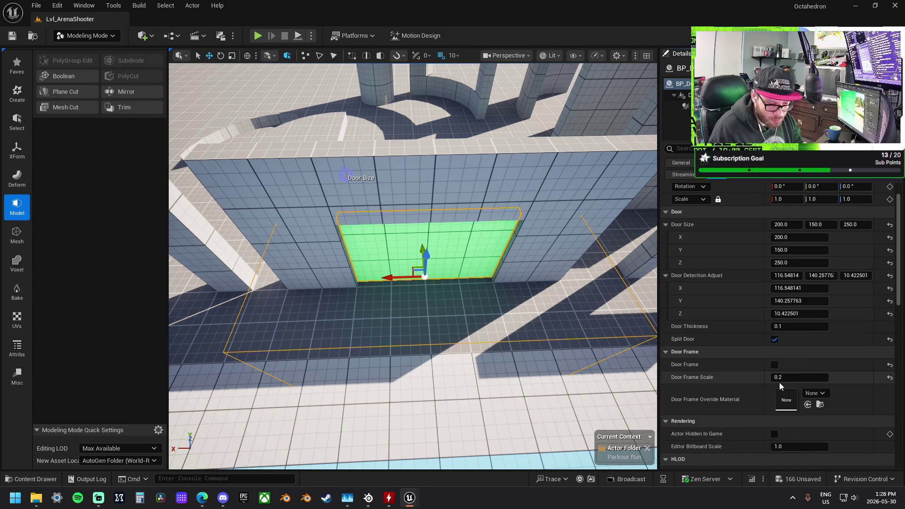
Test the editor Billboard Scale and restore it to 1.0
{"action": "scroll", "coordinate": [779, 383], "scroll_direction": "down", "scroll_amount": 2}
{"action": "left_click_drag", "start_coordinate": [796, 401], "coordinate": [815, 402]}
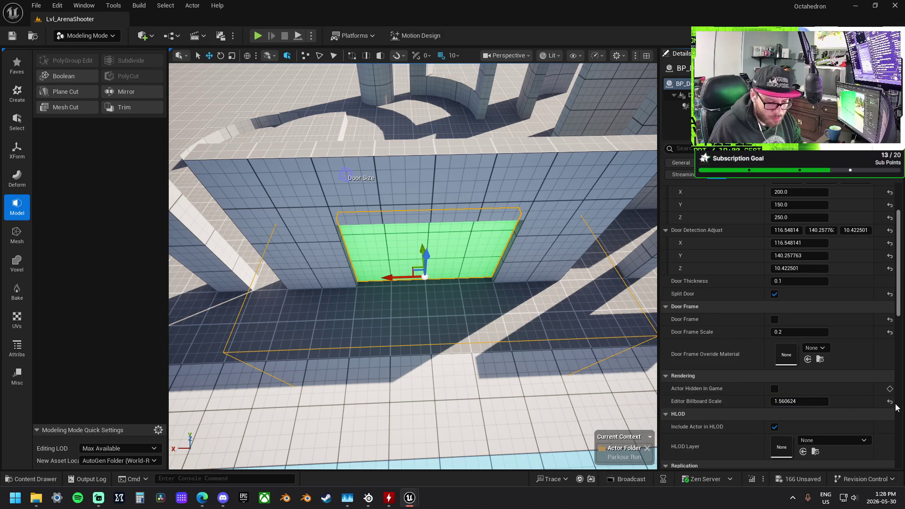
{"action": "left_click", "coordinate": [889, 401]}
{"action": "scroll", "coordinate": [772, 400], "scroll_direction": "down", "scroll_amount": 3}
{"action": "left_click", "coordinate": [774, 403]}
Shift the Pivot Offset X, reset it to 0, and expand the World Partition settings
{"action": "scroll", "coordinate": [772, 400], "scroll_direction": "down", "scroll_amount": 3}
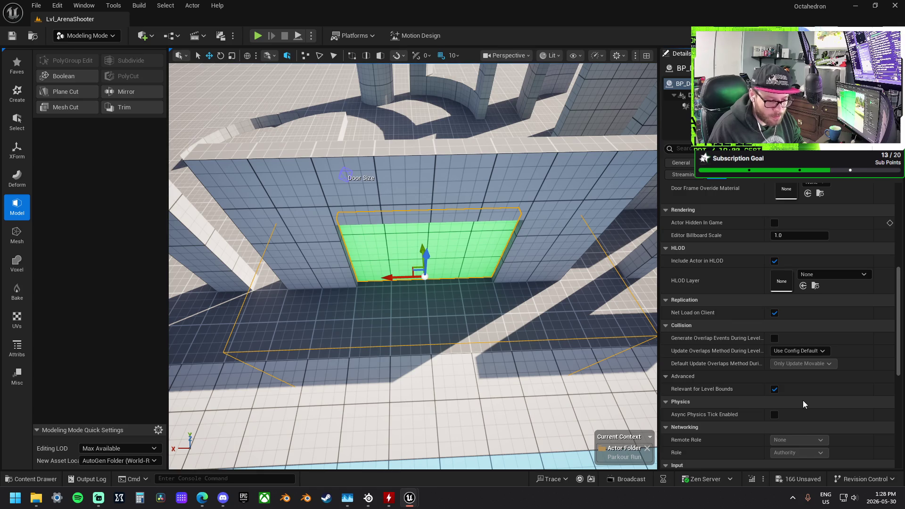
{"action": "scroll", "coordinate": [803, 403], "scroll_direction": "down", "scroll_amount": 3}
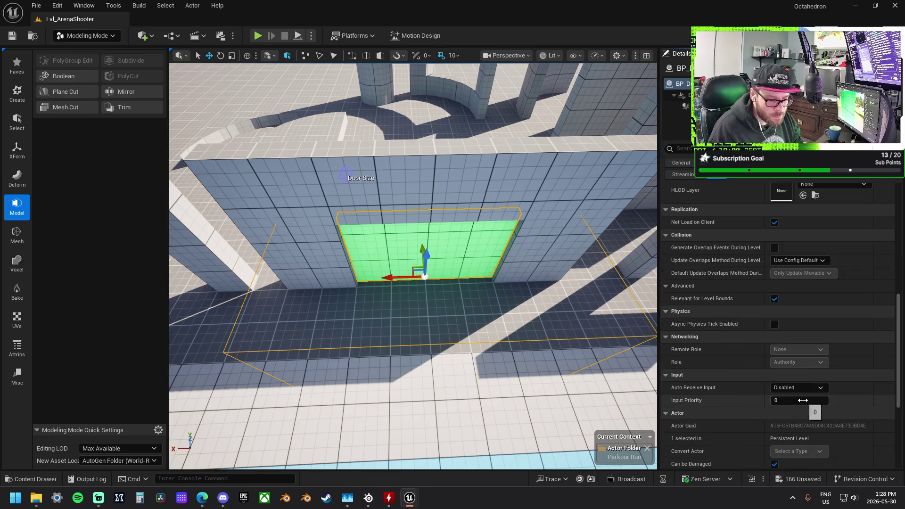
{"action": "scroll", "coordinate": [802, 402], "scroll_direction": "down", "scroll_amount": 1}
{"action": "scroll", "coordinate": [803, 401], "scroll_direction": "down", "scroll_amount": 3}
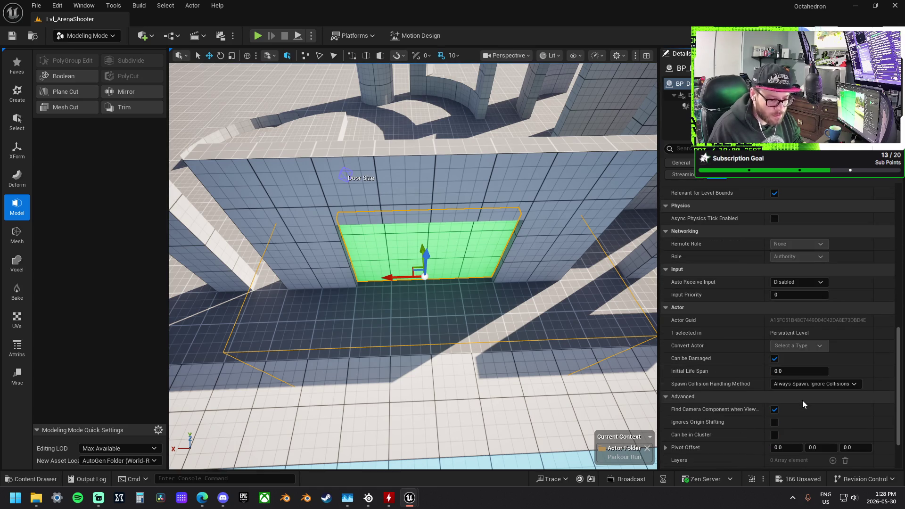
{"action": "scroll", "coordinate": [803, 404], "scroll_direction": "down", "scroll_amount": 1}
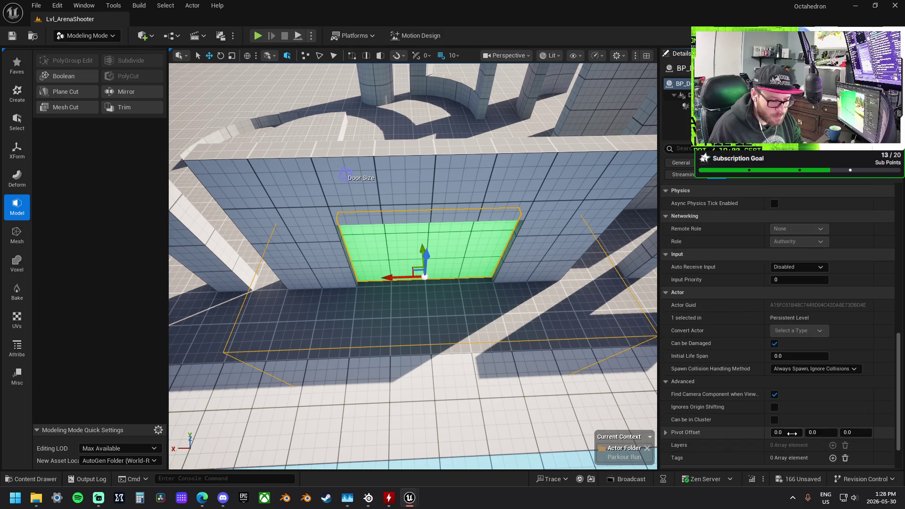
{"action": "left_click_drag", "start_coordinate": [791, 432], "coordinate": [802, 432]}
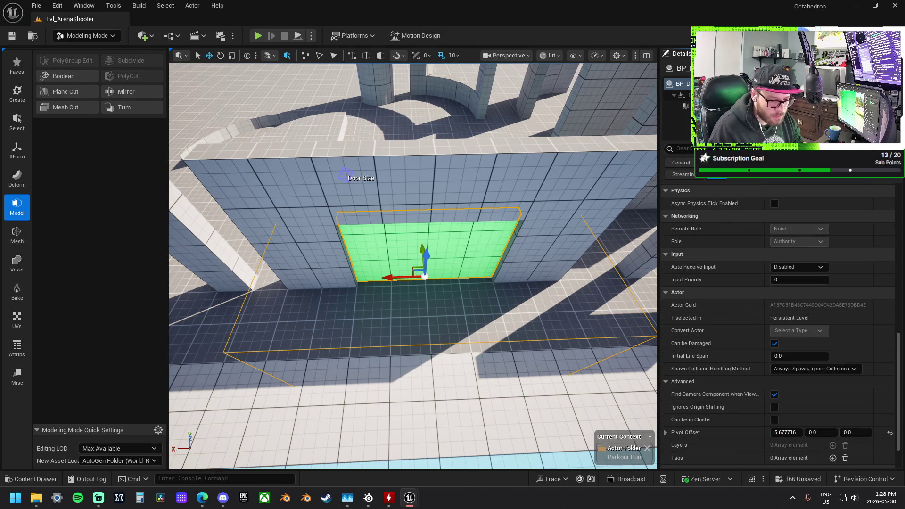
{"action": "left_click", "coordinate": [889, 432]}
{"action": "scroll", "coordinate": [737, 414], "scroll_direction": "down", "scroll_amount": 2}
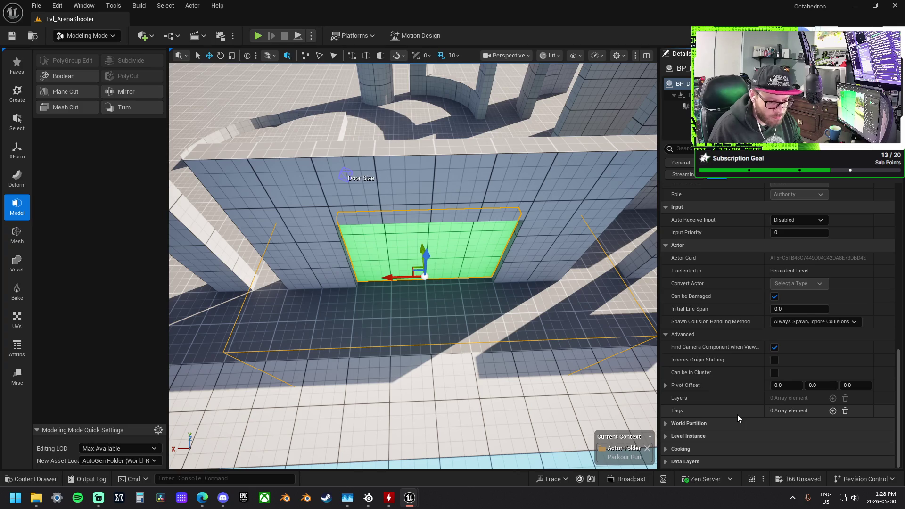
{"action": "left_click", "coordinate": [666, 423]}
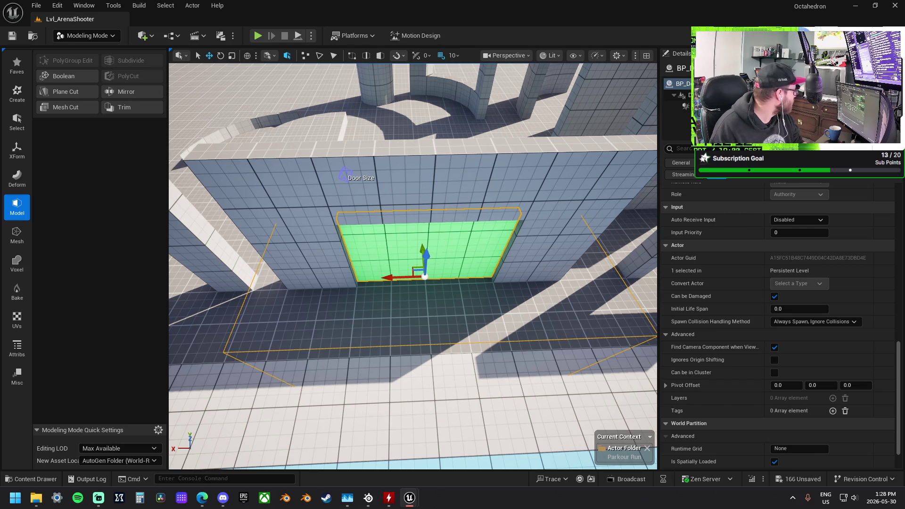
{"action": "scroll", "coordinate": [777, 325], "scroll_direction": "up", "scroll_amount": 3}
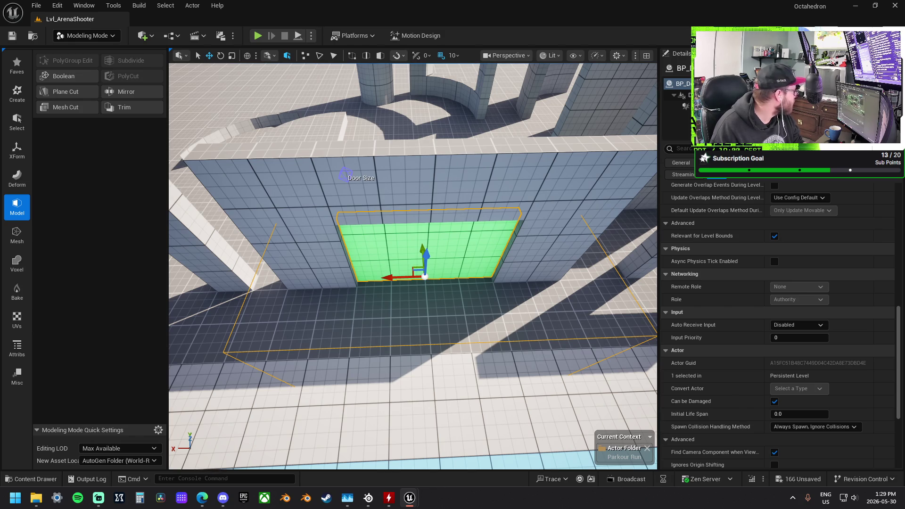
{"action": "left_click", "coordinate": [254, 35]}
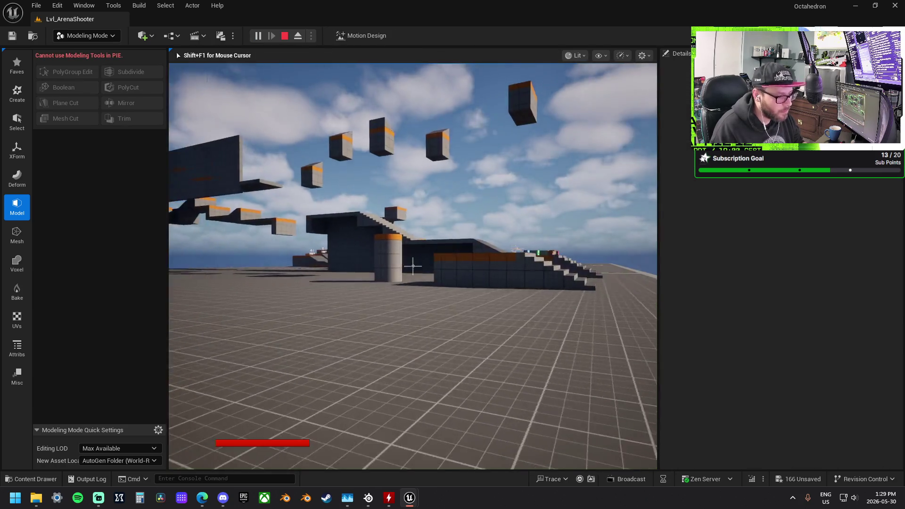
{"action": "key", "text": "w"}
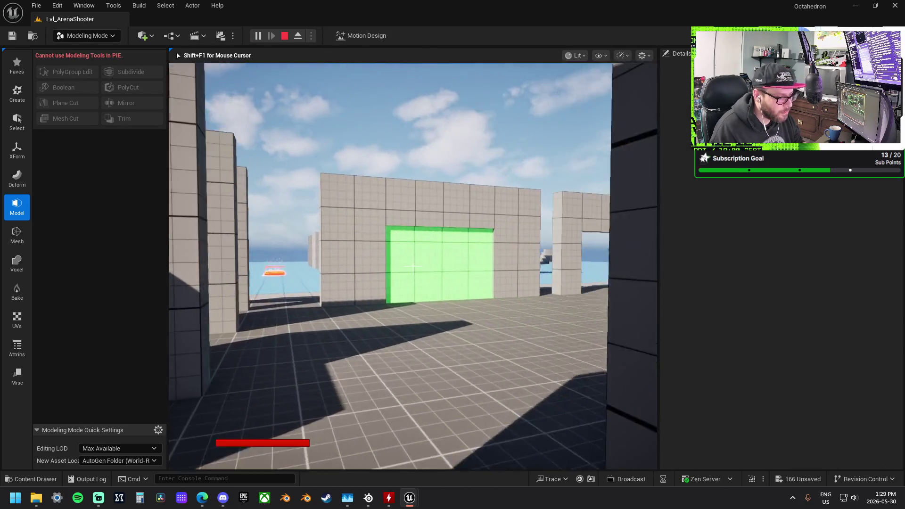
{"action": "key", "text": "w"}
{"action": "key", "text": "s"}
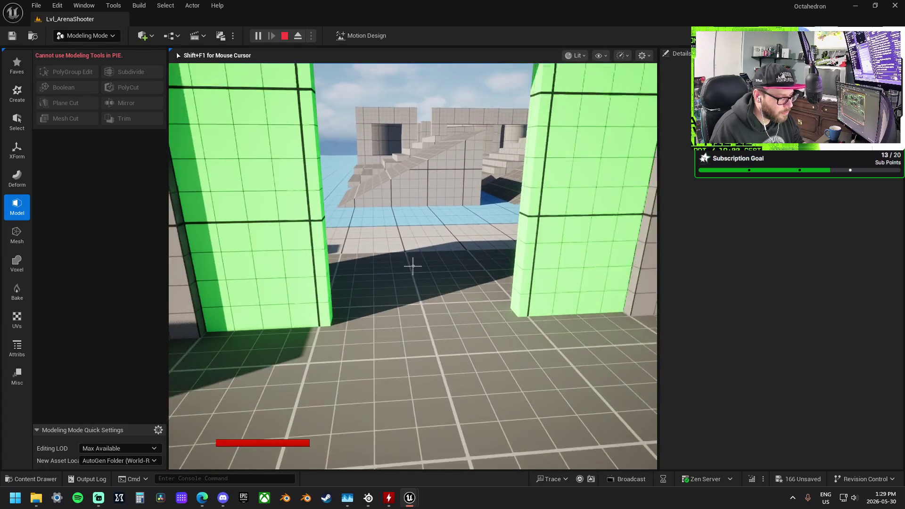
{"action": "key", "text": "w"}
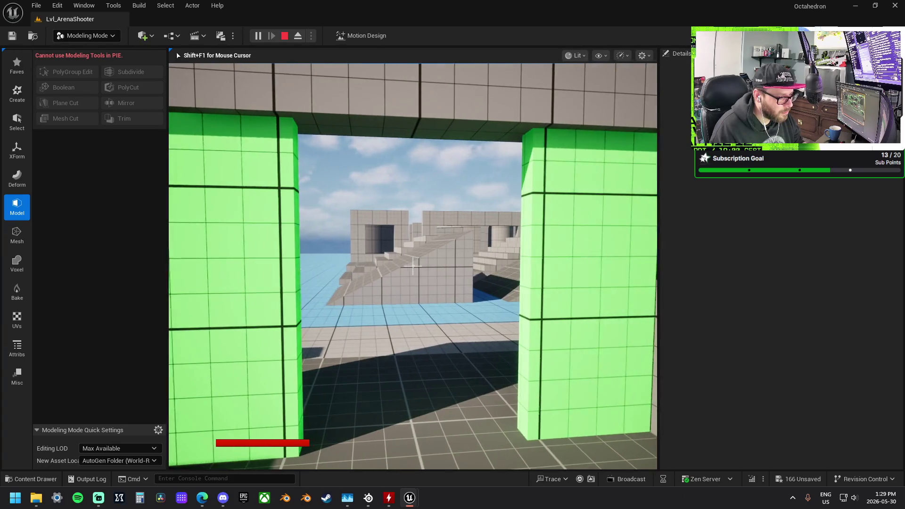
{"action": "key", "text": "s"}
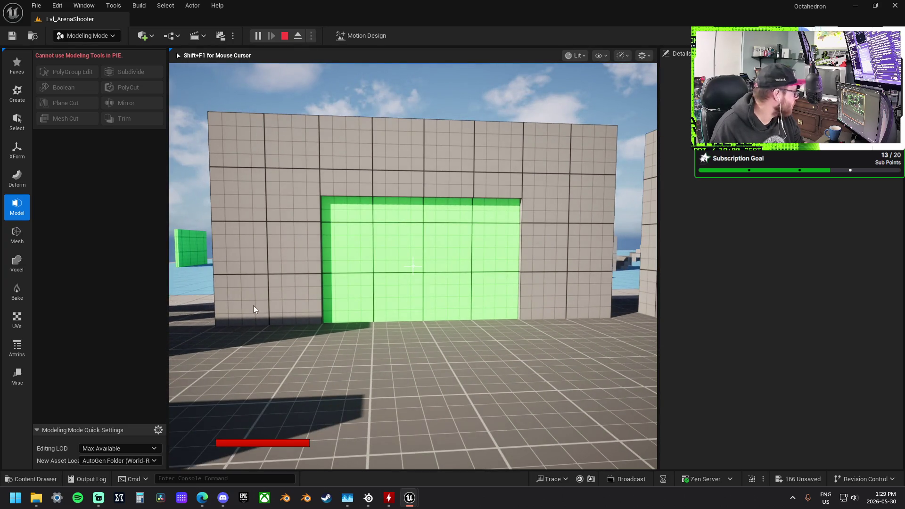
{"action": "key", "text": "Escape"}
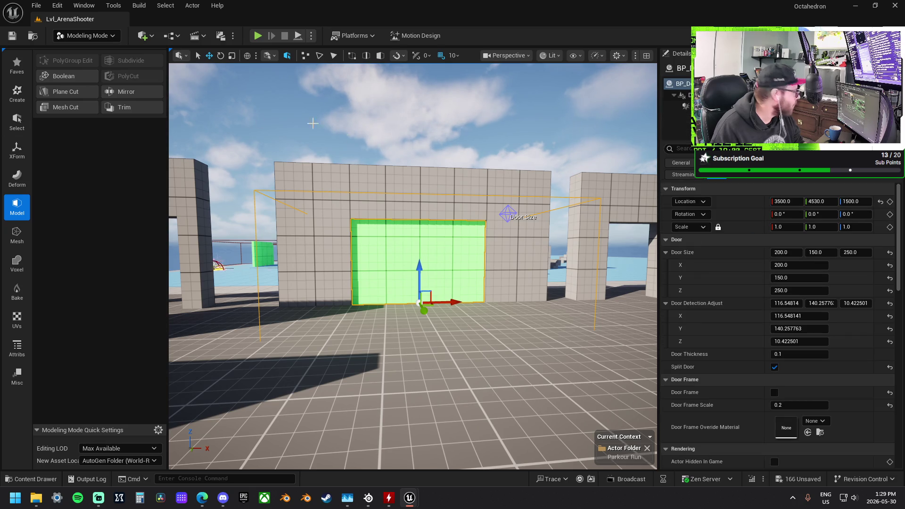
{"action": "left_click", "coordinate": [258, 36]}
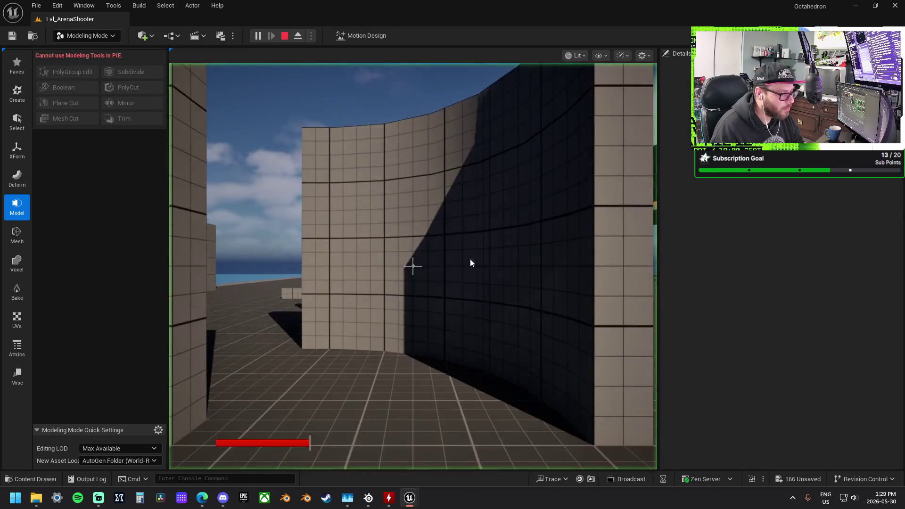
{"action": "key", "text": "w"}
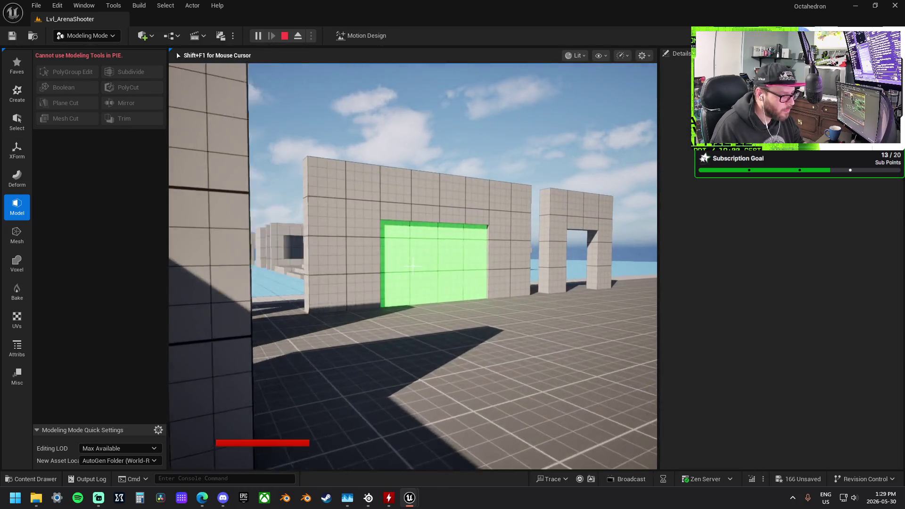
{"action": "key", "text": "w"}
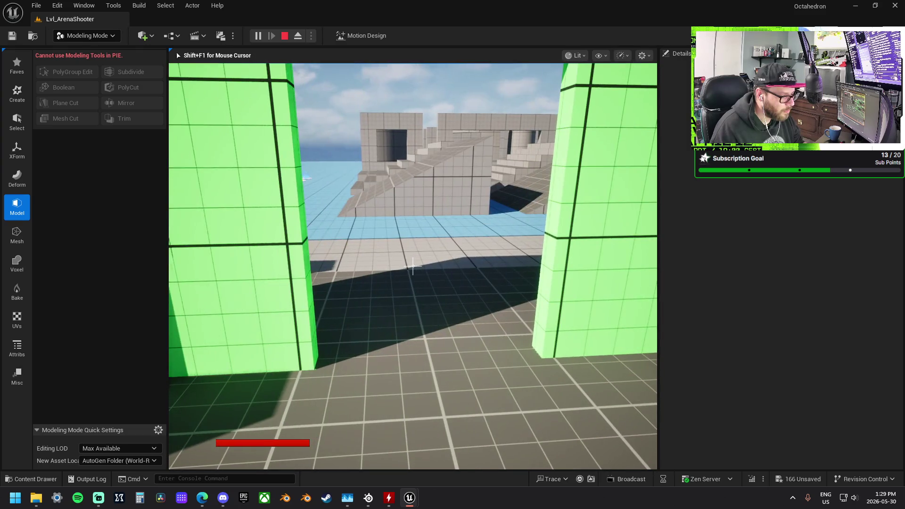
{"action": "key", "text": "w"}
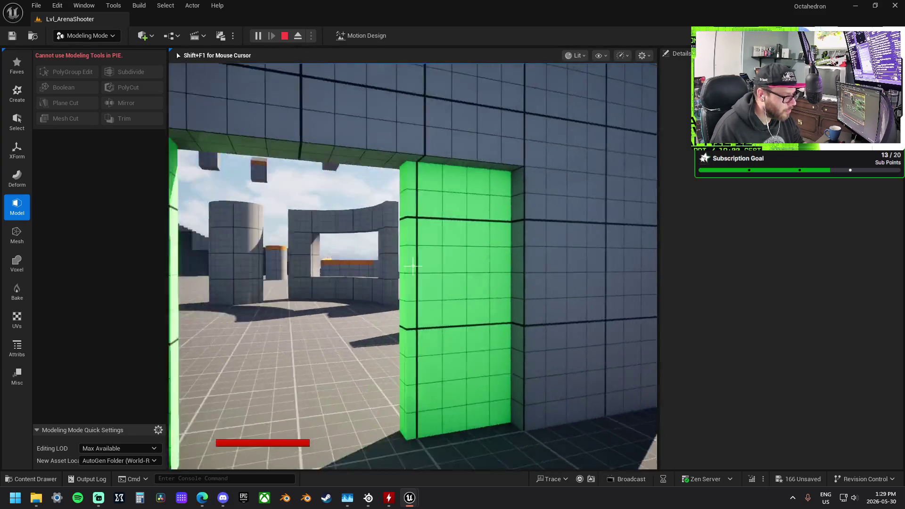
{"action": "key", "text": "Escape"}
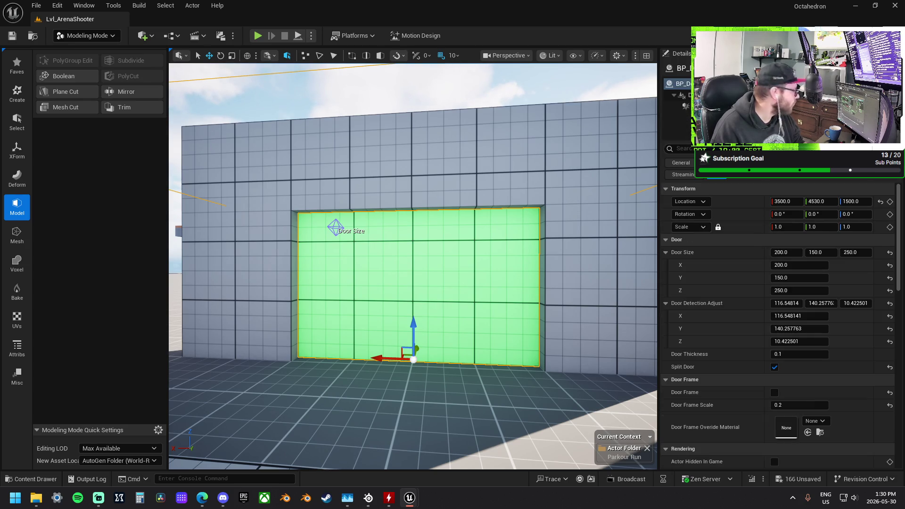
{"action": "left_click", "coordinate": [257, 37]}
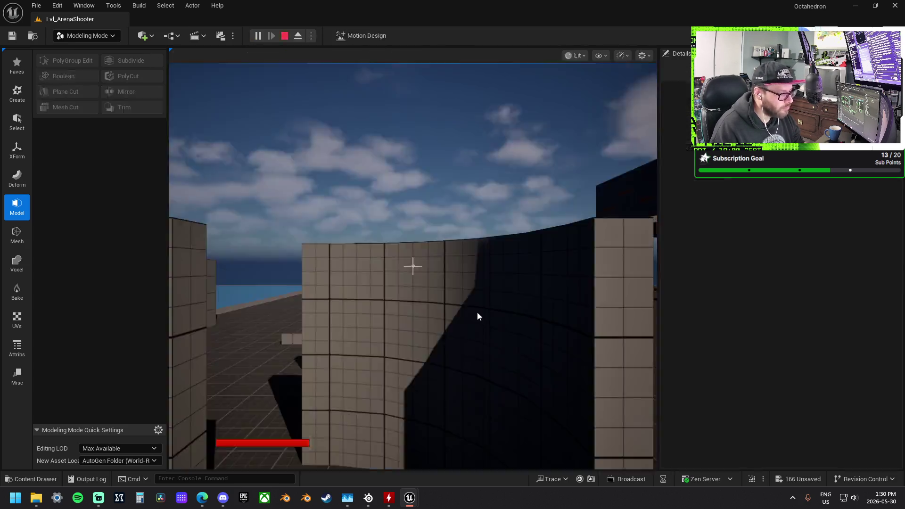
{"action": "key", "text": "w"}
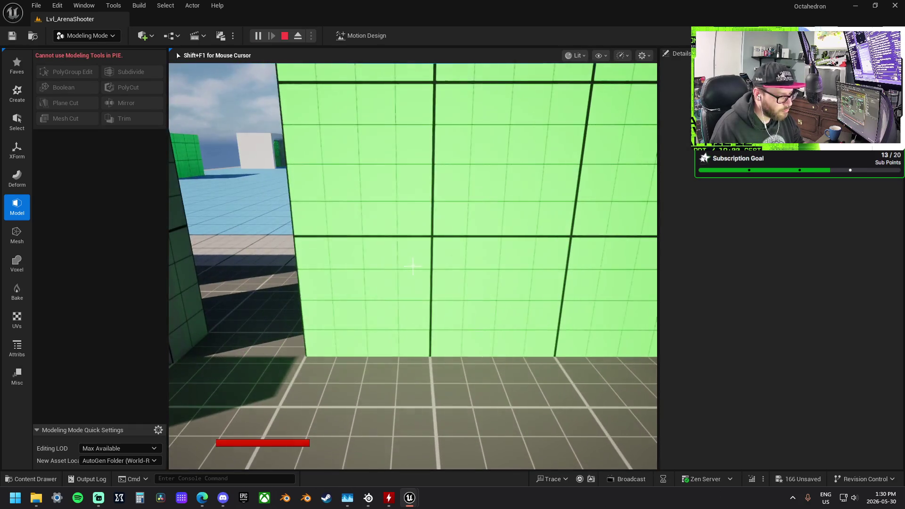
{"action": "key", "text": "s"}
{"action": "key", "text": "w"}
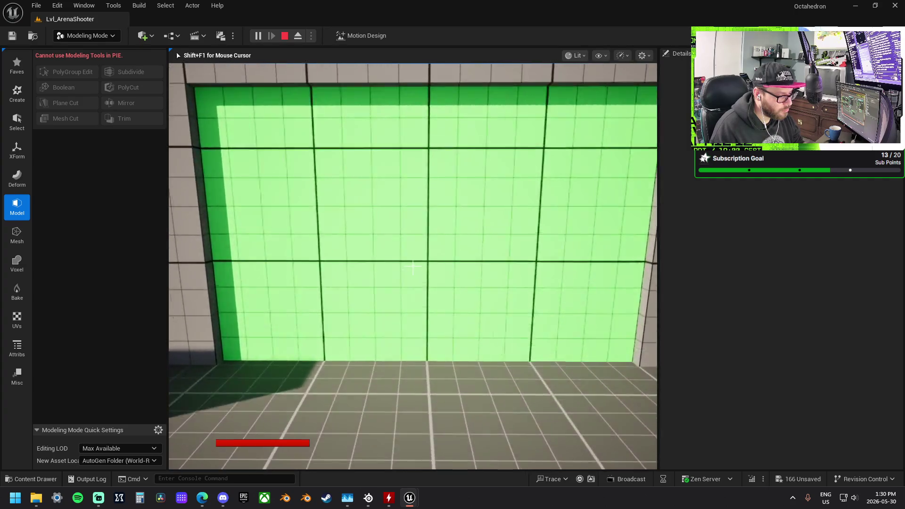
{"action": "key", "text": "s"}
{"action": "key", "text": "shift+F1"}
{"action": "key", "text": "Escape"}
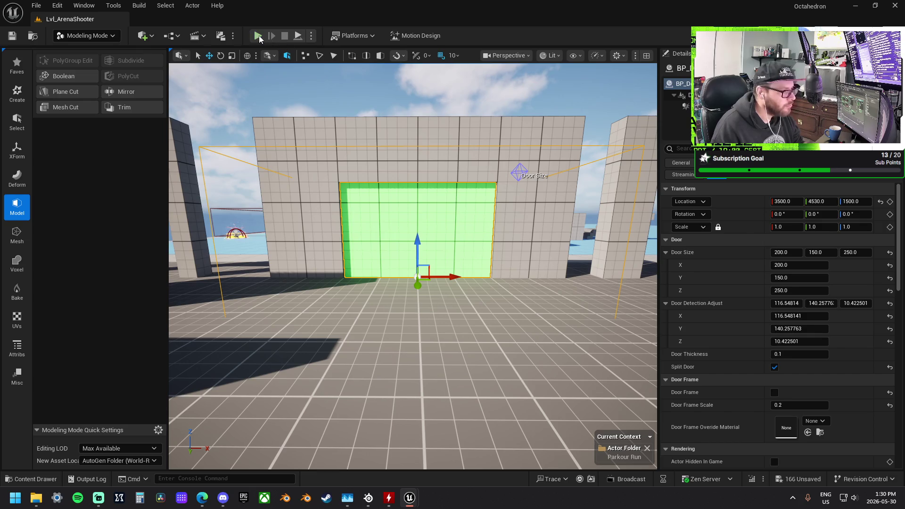
{"action": "key", "text": "alt+p"}
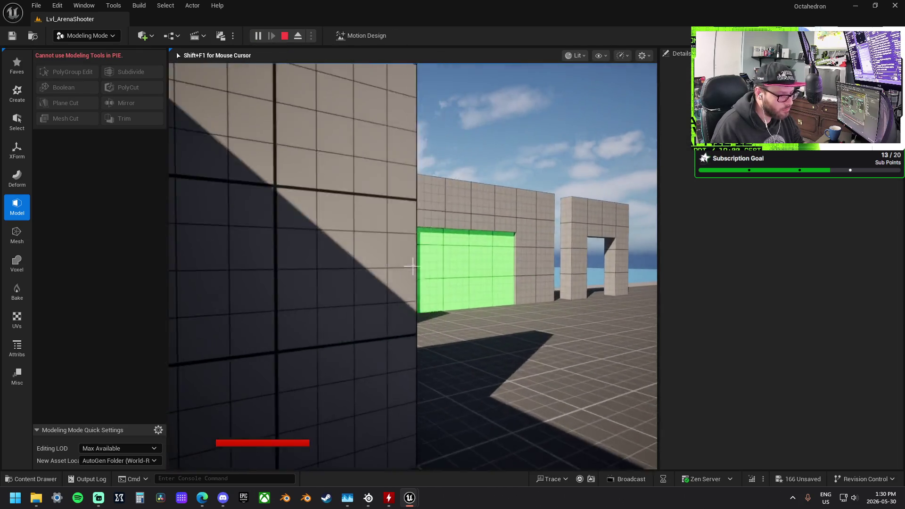
{"action": "key", "text": "w"}
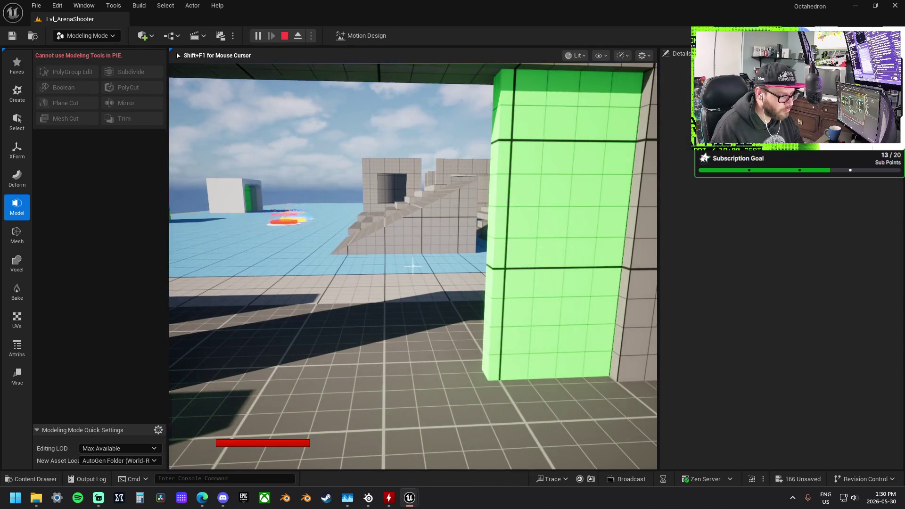
{"action": "key", "text": "w"}
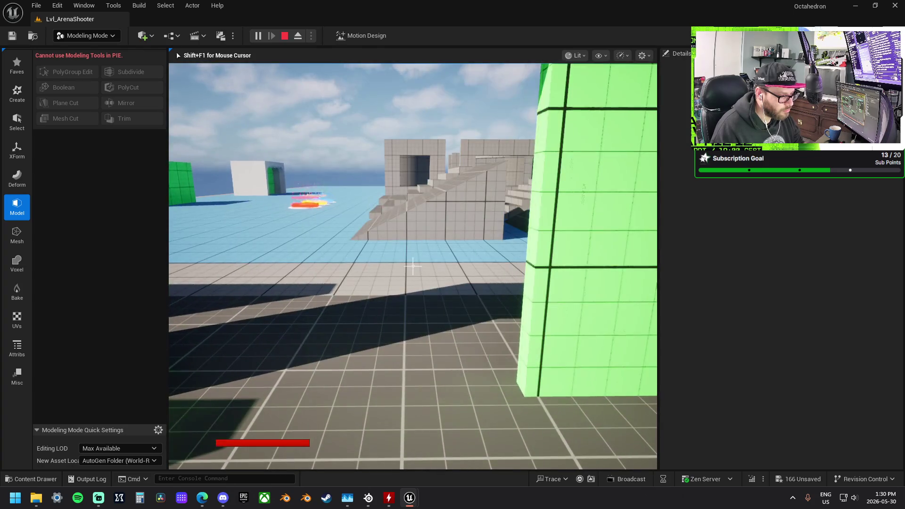
{"action": "key", "text": "Escape"}
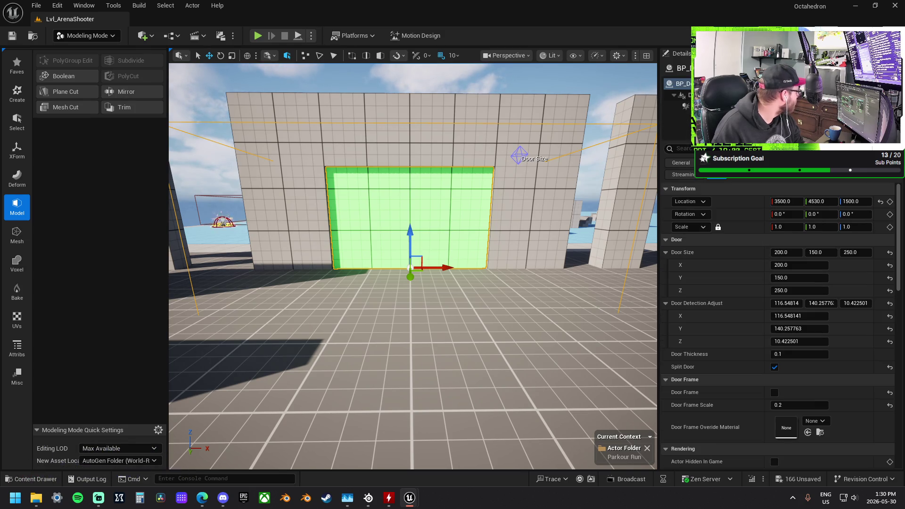
{"action": "left_click", "coordinate": [258, 36]}
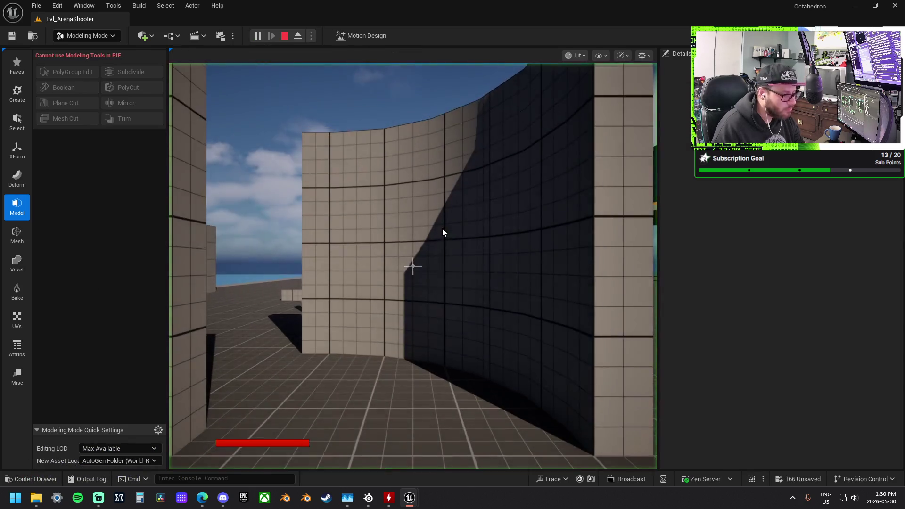
{"action": "key", "text": "w"}
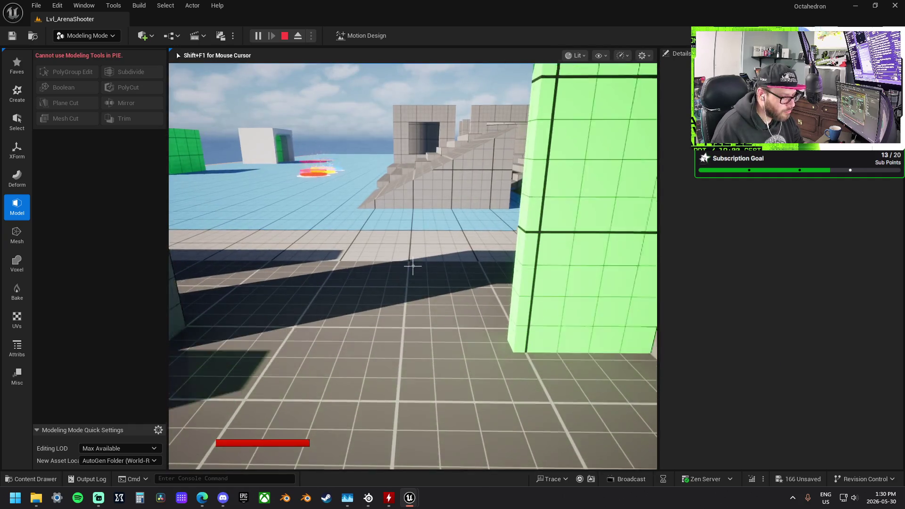
{"action": "key", "text": "s"}
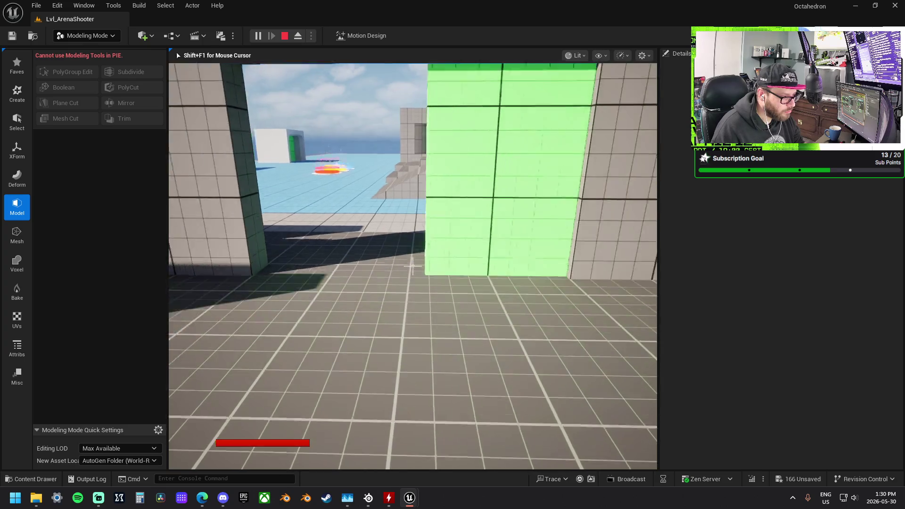
{"action": "key", "text": "Escape"}
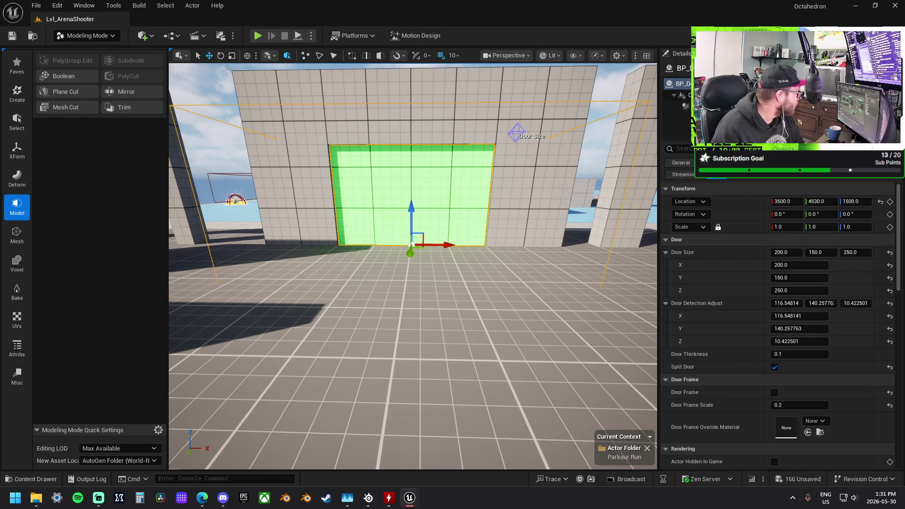
Play-test twice, walking up to and then through the green split door
{"action": "left_click", "coordinate": [259, 35]}
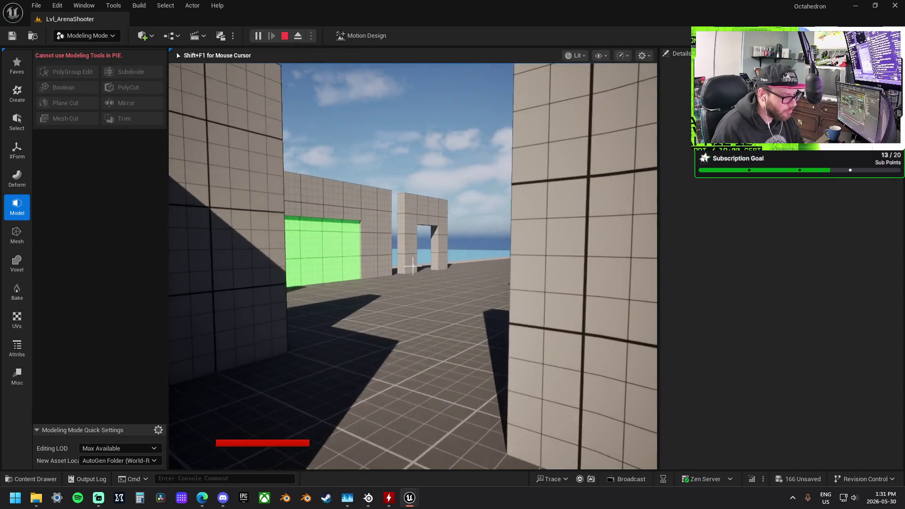
{"action": "key", "text": "w"}
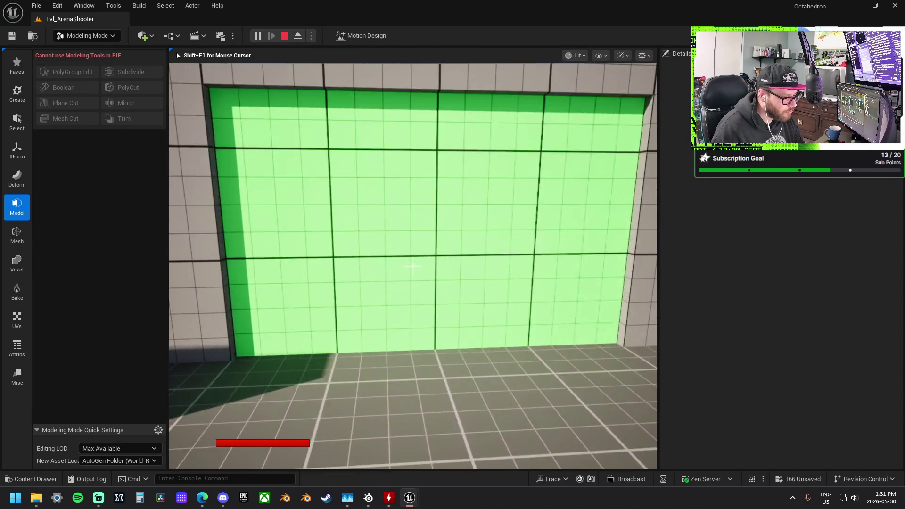
{"action": "key", "text": "s"}
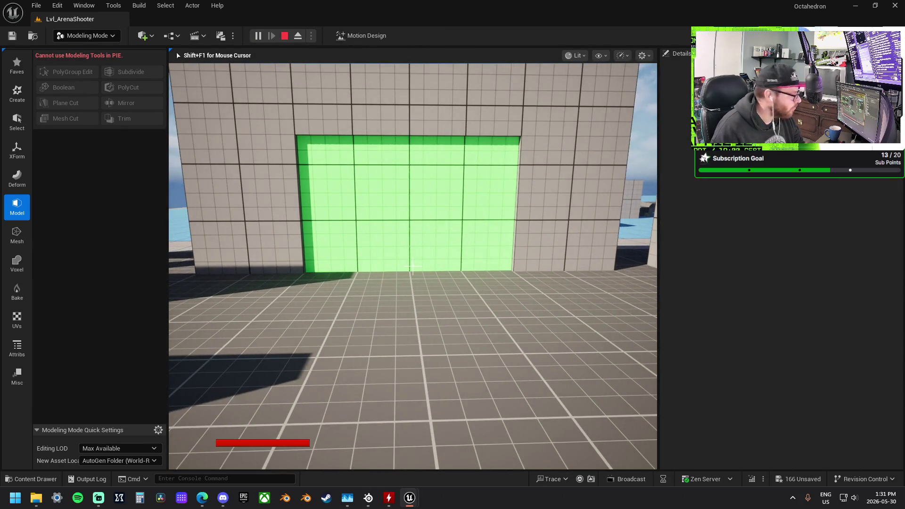
{"action": "key", "text": "Escape"}
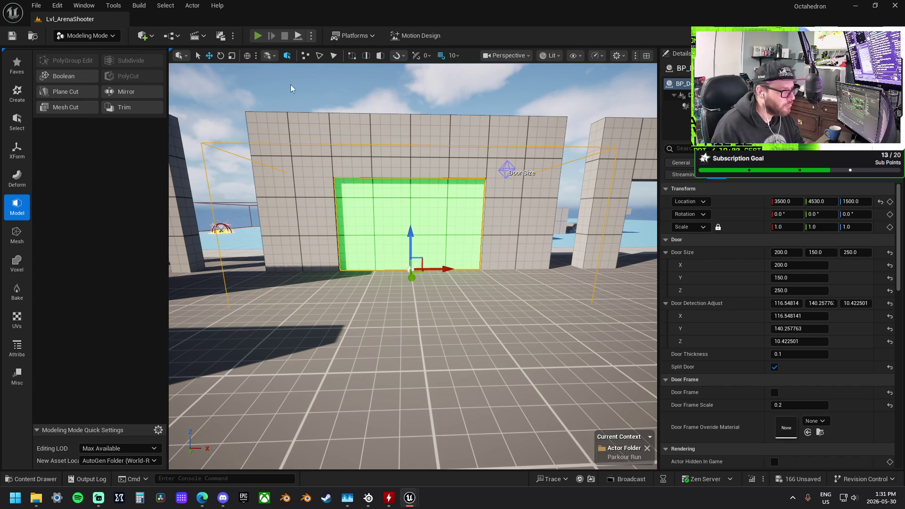
{"action": "key", "text": "alt+p"}
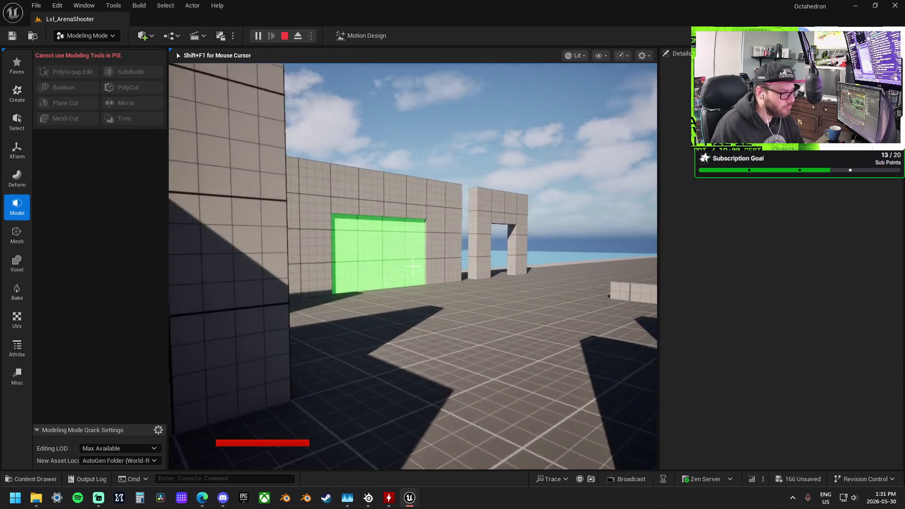
{"action": "key", "text": "w"}
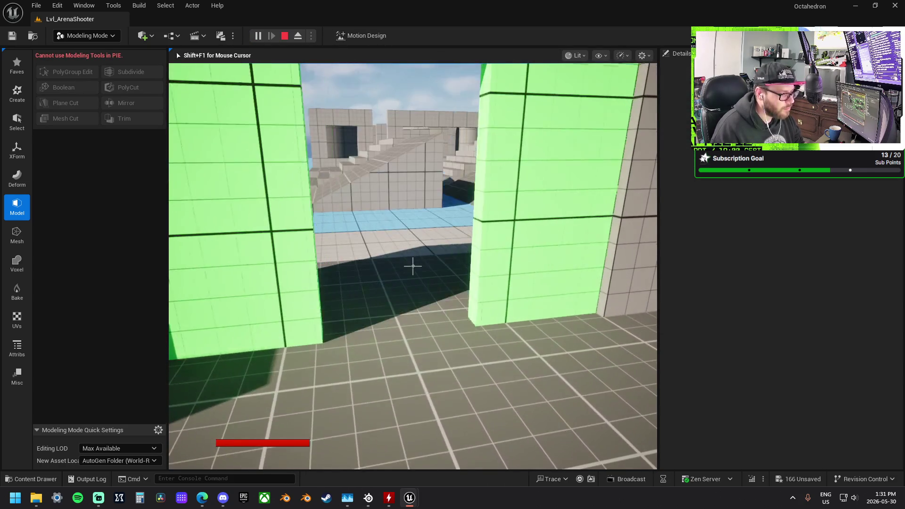
{"action": "key", "text": "shift+F1"}
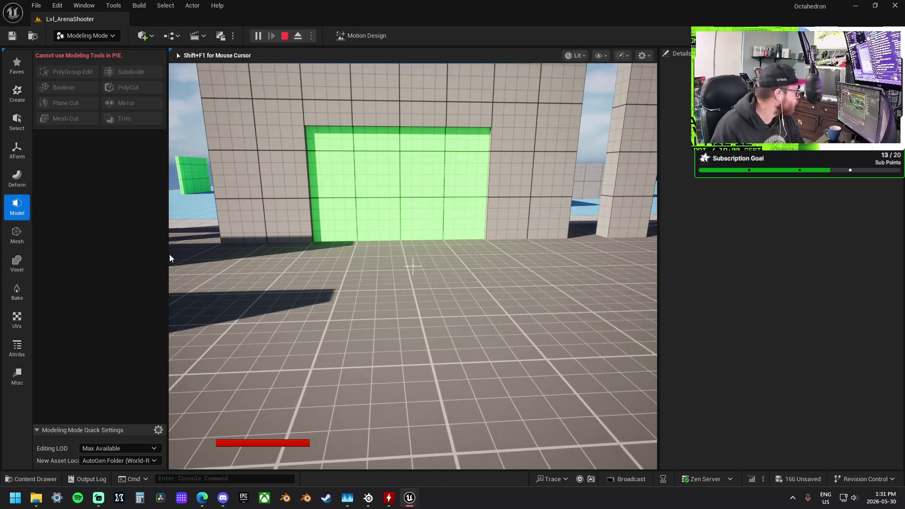
{"action": "key", "text": "Escape"}
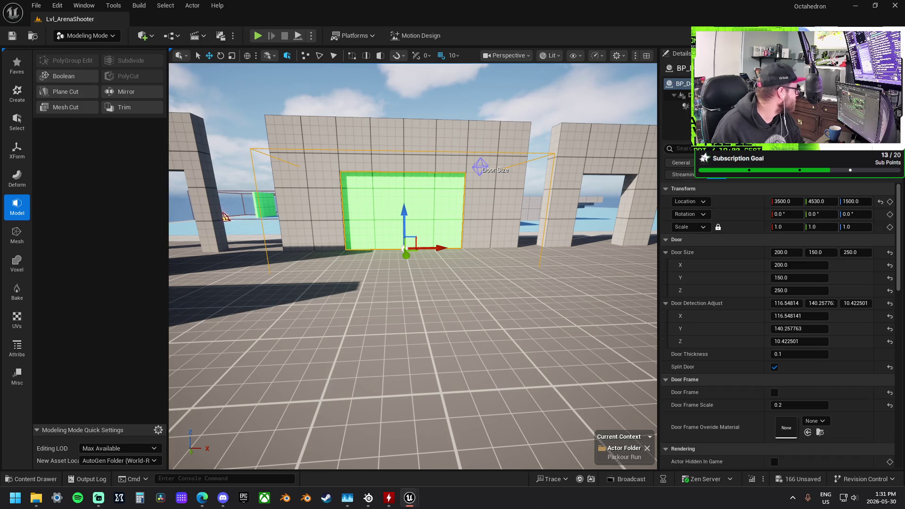
Run two more play-tests, walking through the door into the next area and turning back
{"action": "left_click", "coordinate": [257, 36]}
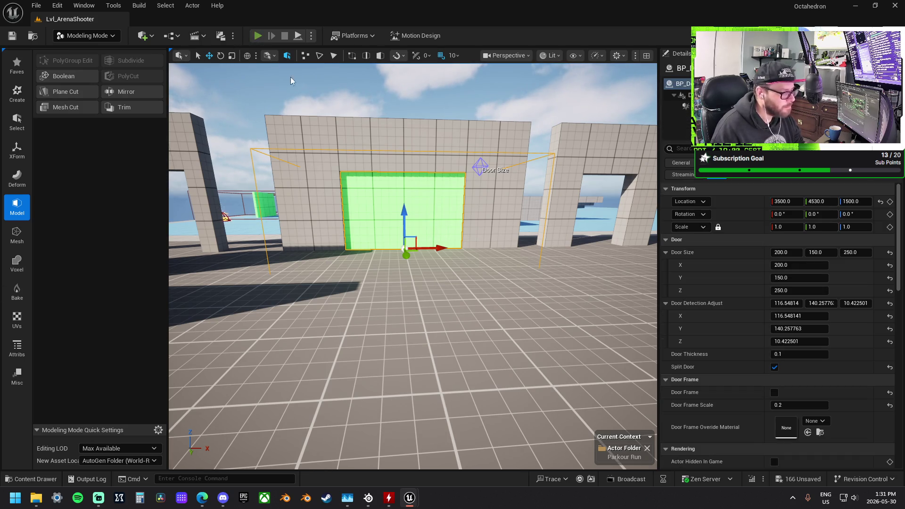
{"action": "key", "text": "w"}
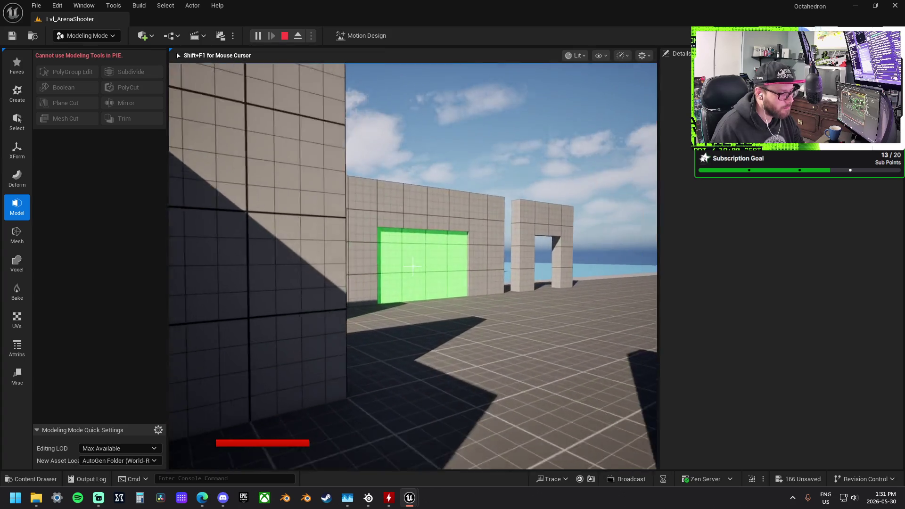
{"action": "key", "text": "s"}
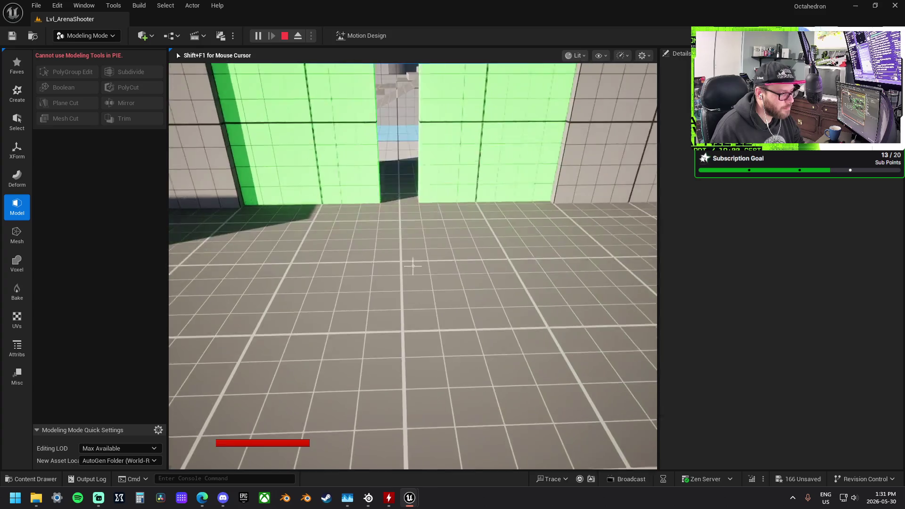
{"action": "key", "text": "w"}
{"action": "key", "text": "w"}
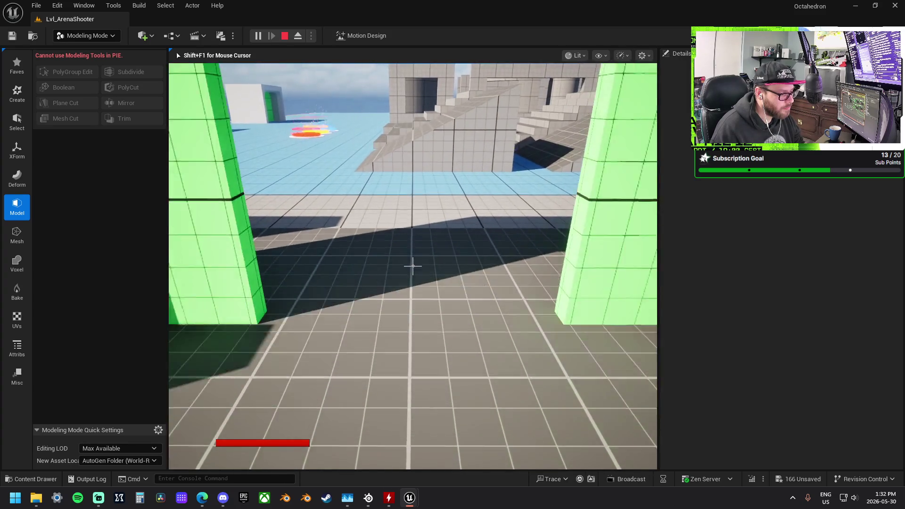
{"action": "key", "text": "Escape"}
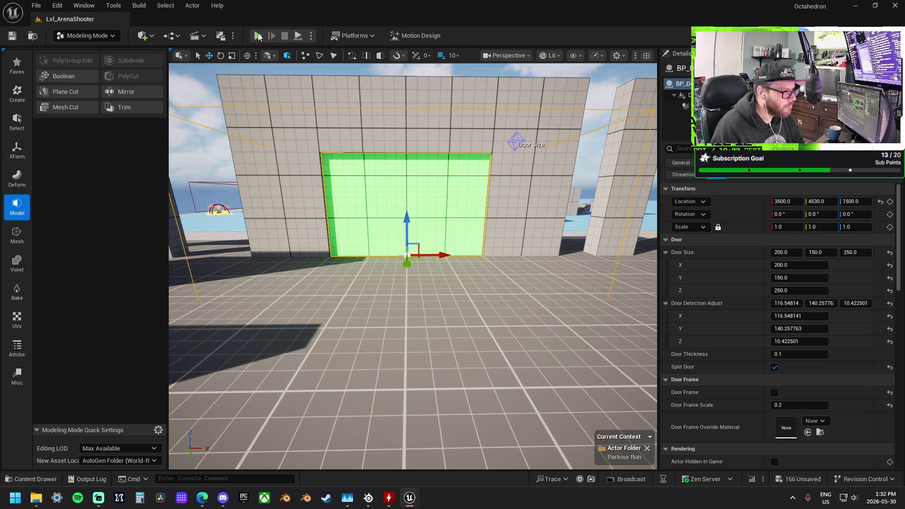
{"action": "key", "text": "alt+p"}
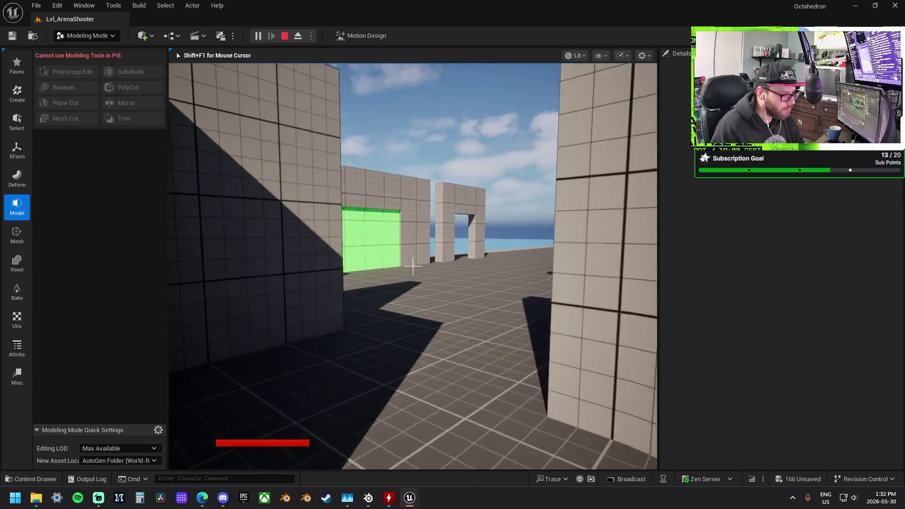
{"action": "key", "text": "w"}
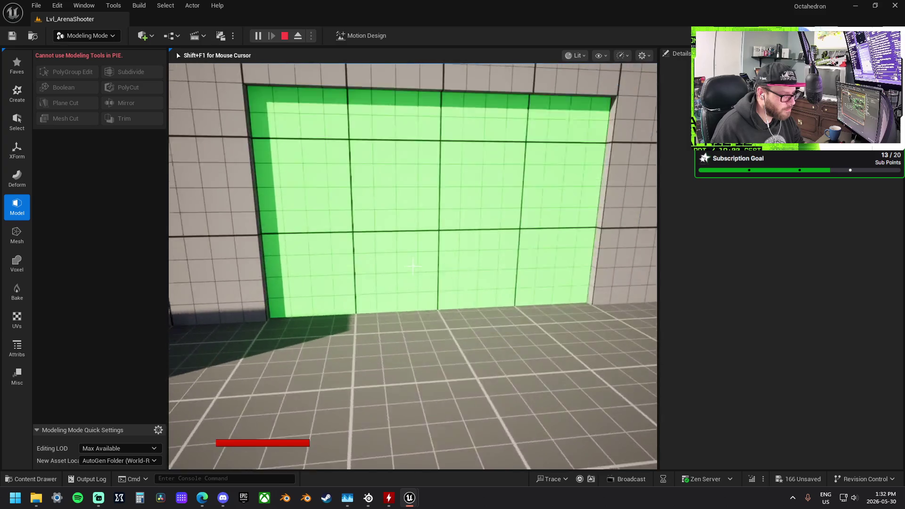
{"action": "key", "text": "w"}
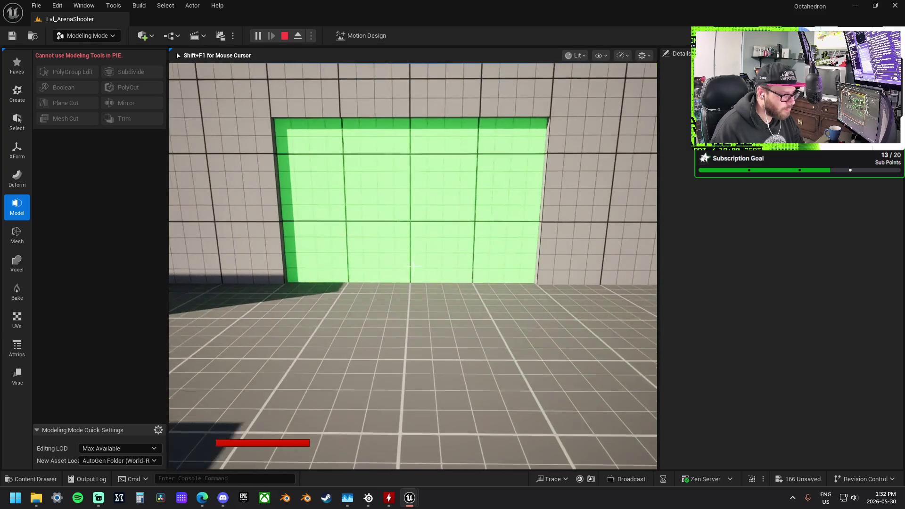
{"action": "key", "text": "Escape"}
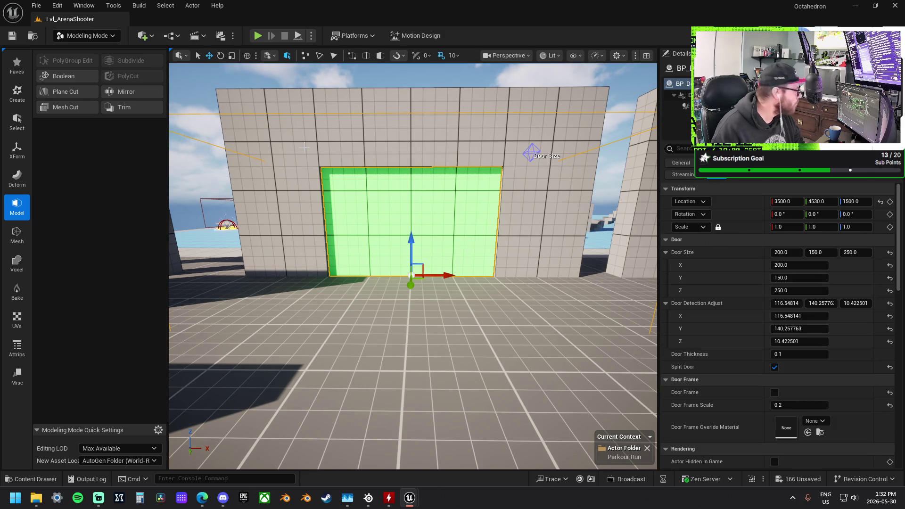
Play-test two final times, walking the player up to the green door before stopping
{"action": "key", "text": "alt+p"}
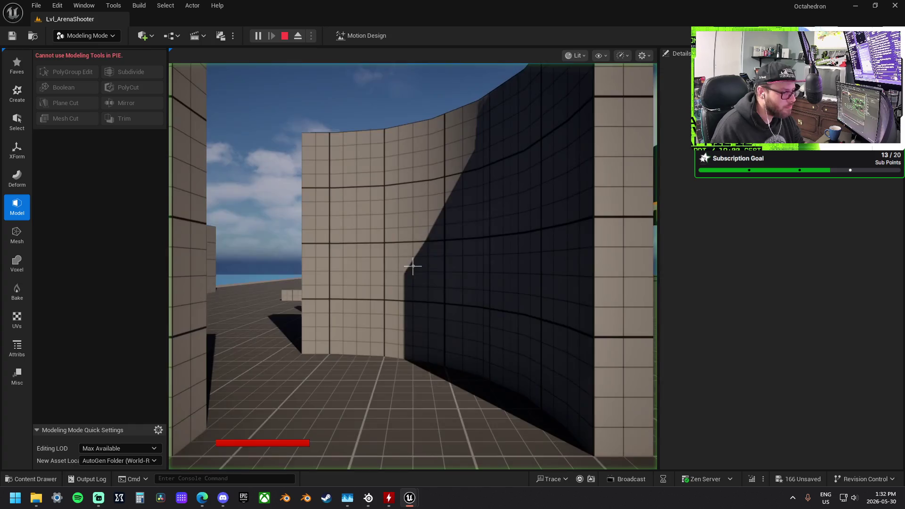
{"action": "key", "text": "w"}
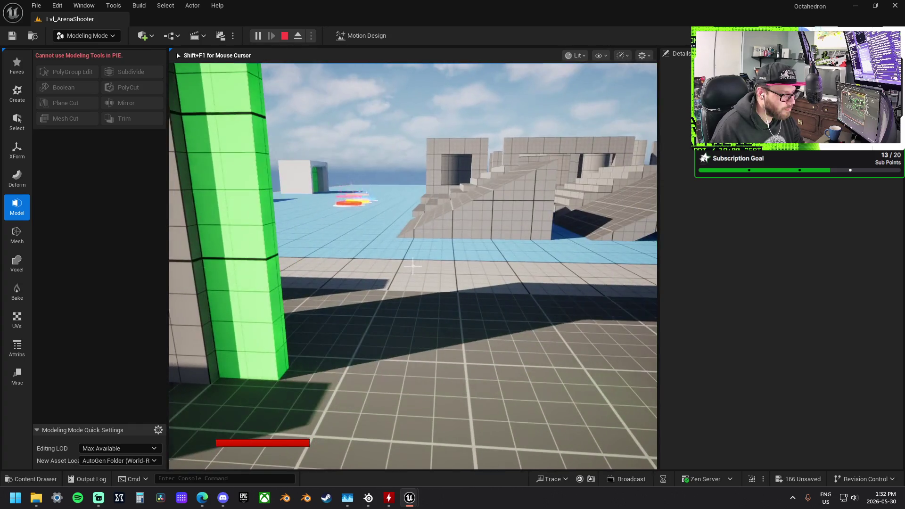
{"action": "mouse_move", "coordinate": [203, 182]}
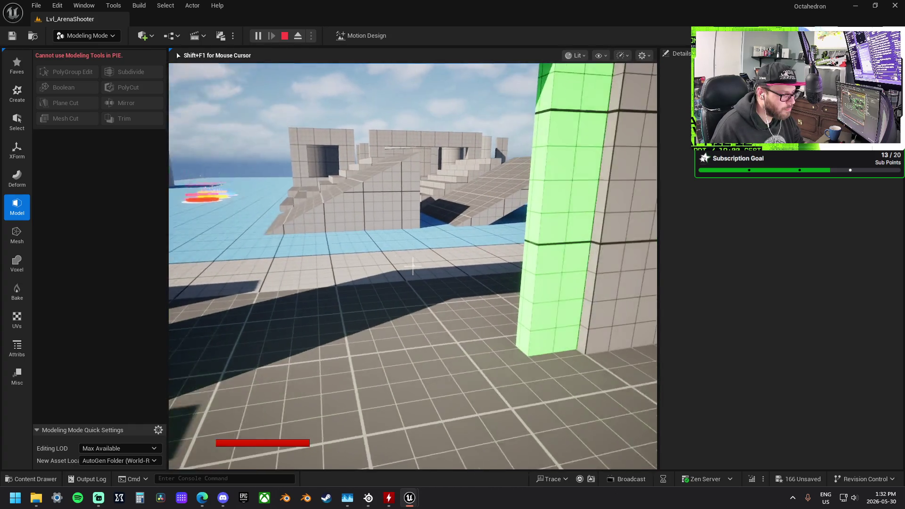
{"action": "key", "text": "Escape"}
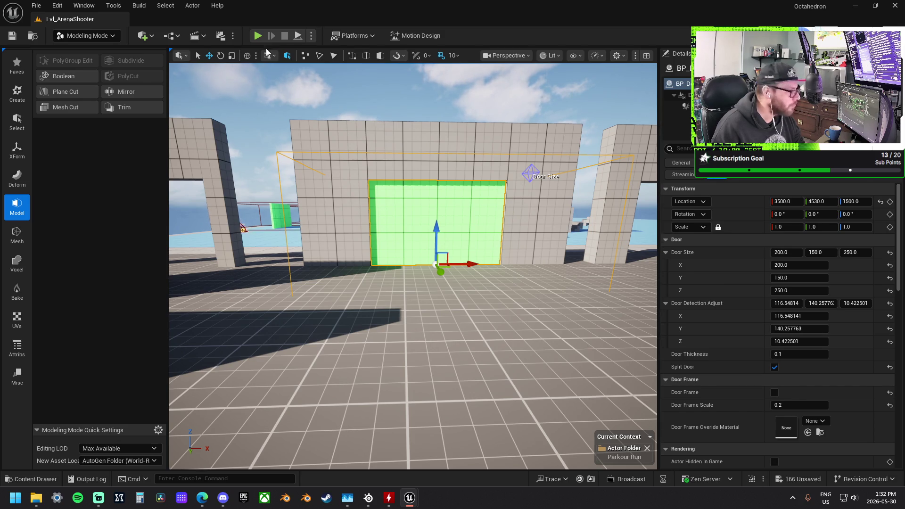
{"action": "left_click", "coordinate": [258, 36]}
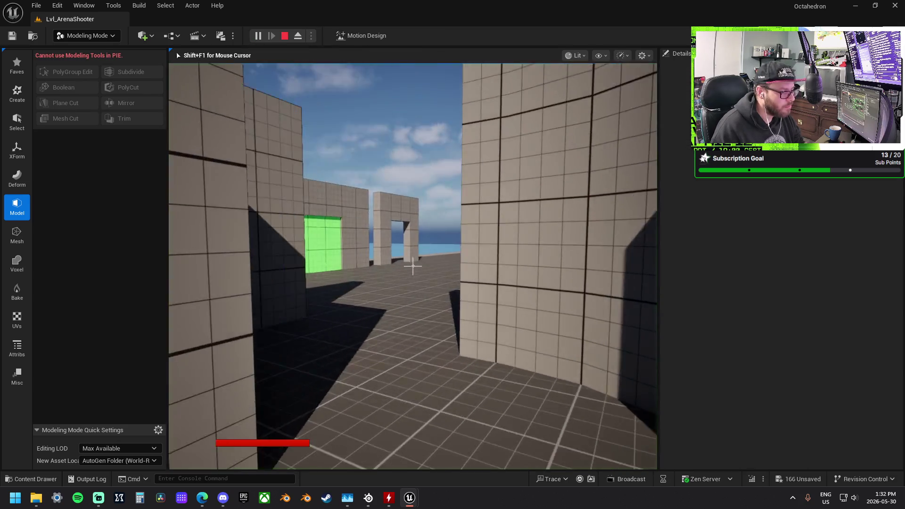
{"action": "key", "text": "w"}
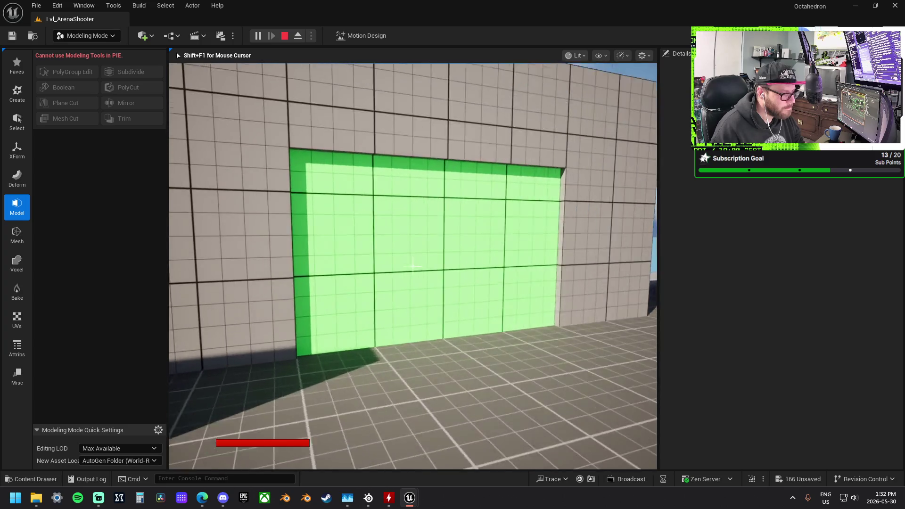
{"action": "key", "text": "w"}
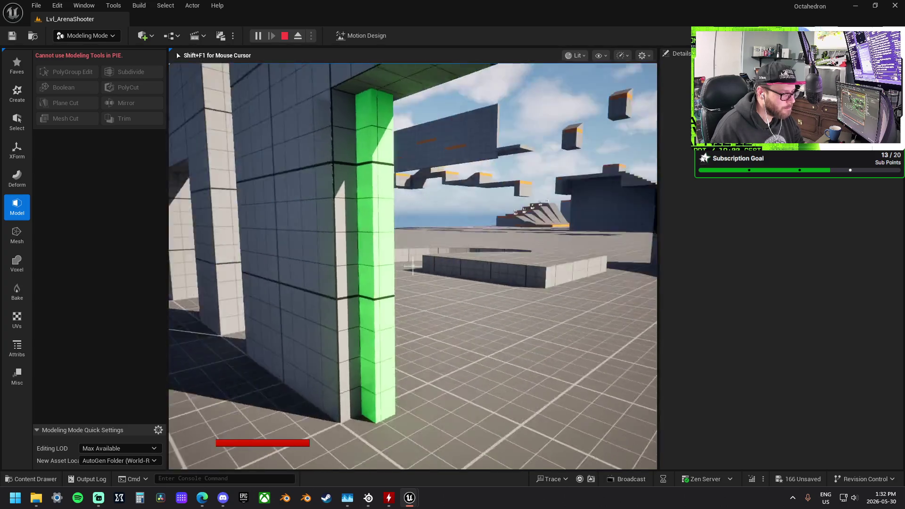
{"action": "key", "text": "w"}
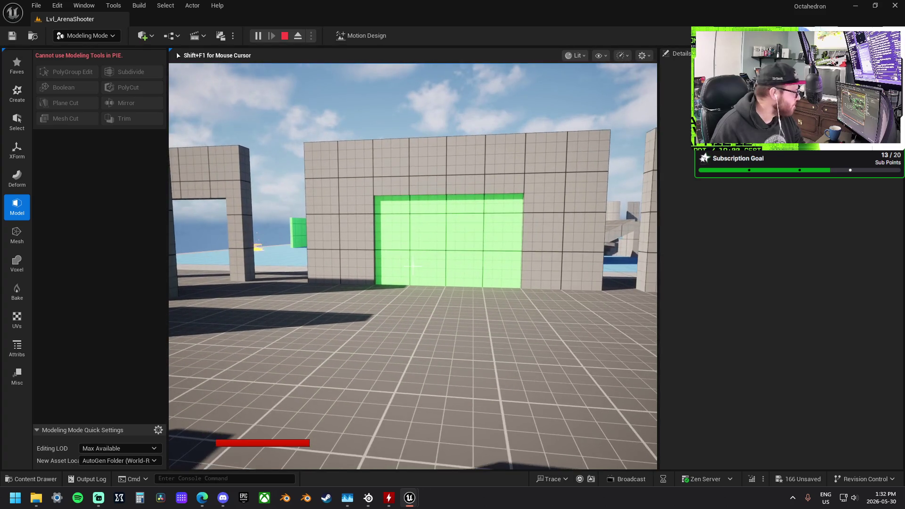
{"action": "key", "text": "Escape"}
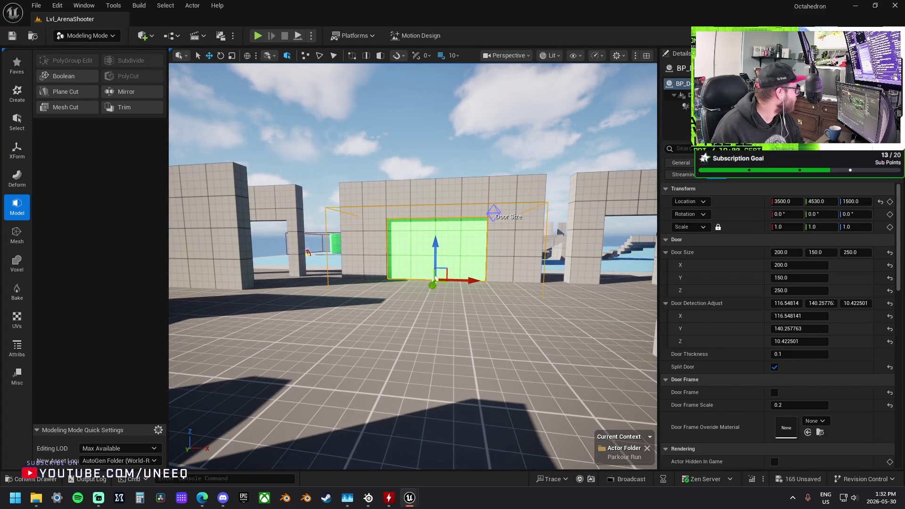
Orbit around the door and inspect its child component and actor properties
{"action": "mouse_move", "coordinate": [434, 278]}
{"action": "left_mouse_down"}
{"action": "mouse_move", "coordinate": [412, 339]}
{"action": "mouse_move", "coordinate": [436, 336]}
{"action": "left_mouse_up"}
{"action": "mouse_move", "coordinate": [463, 245]}
{"action": "left_mouse_down"}
{"action": "mouse_move", "coordinate": [463, 222]}
{"action": "mouse_move", "coordinate": [463, 254]}
{"action": "mouse_move", "coordinate": [464, 232]}
{"action": "left_mouse_up"}
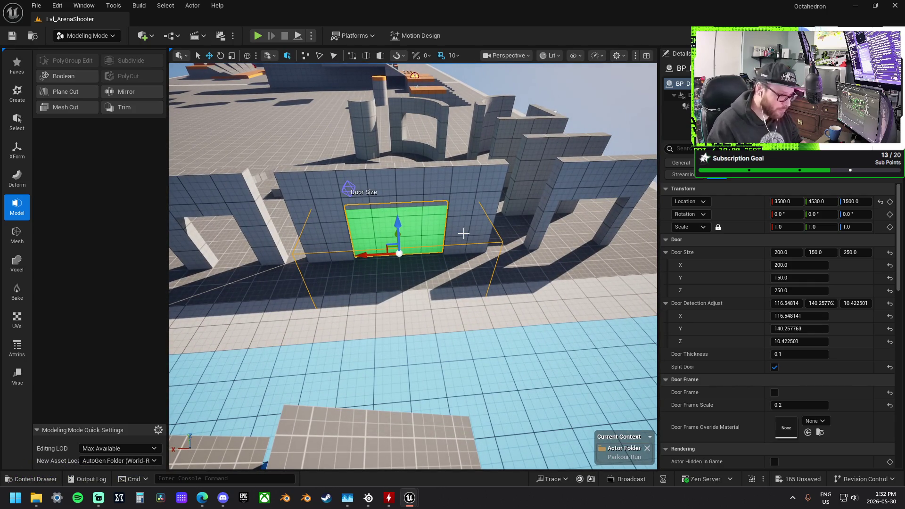
{"action": "left_click_drag", "start_coordinate": [493, 229], "coordinate": [395, 237]}
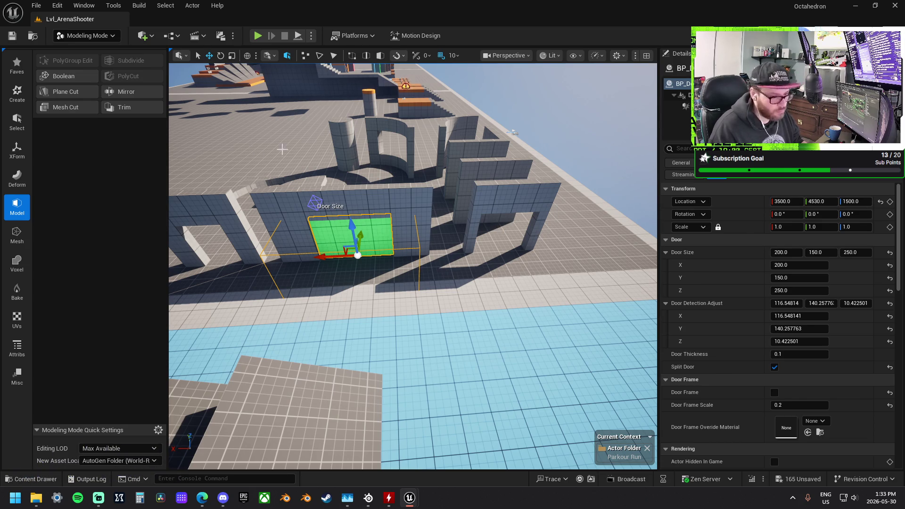
{"action": "scroll", "coordinate": [773, 307], "scroll_direction": "down", "scroll_amount": 3}
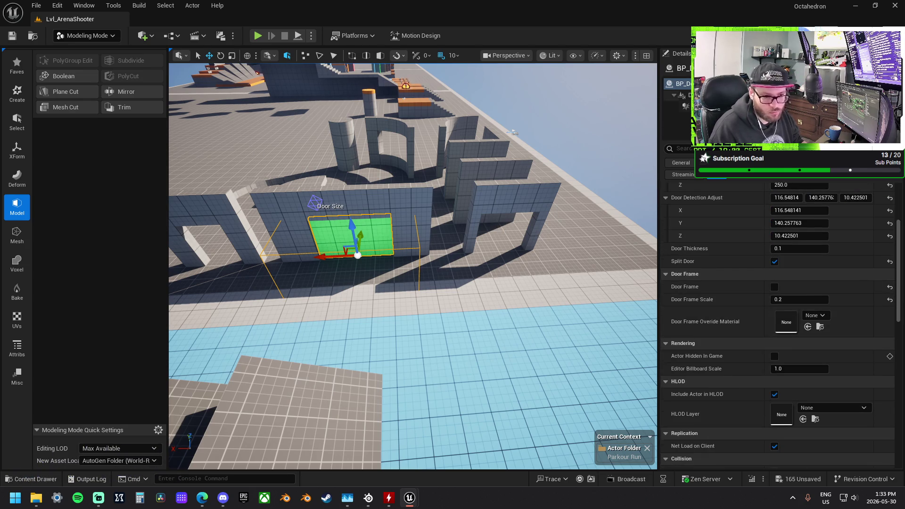
{"action": "left_click", "coordinate": [681, 94]}
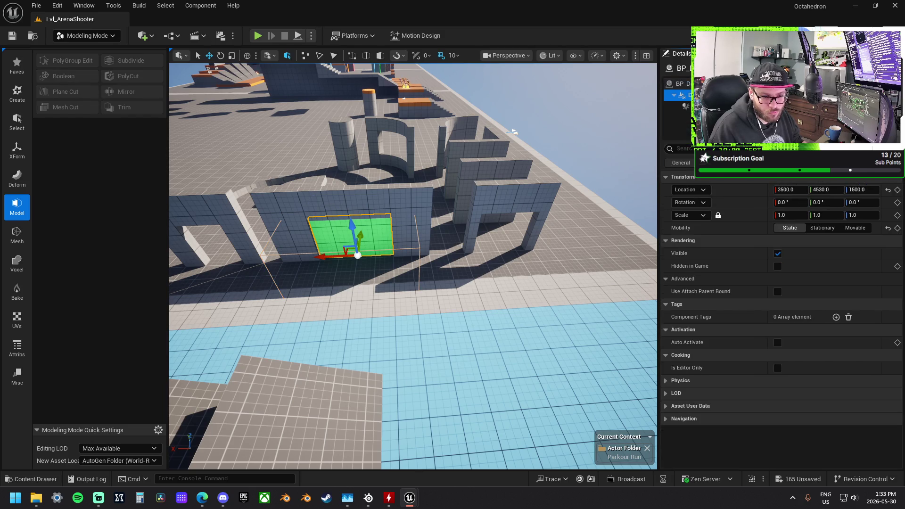
{"action": "left_click", "coordinate": [679, 83]}
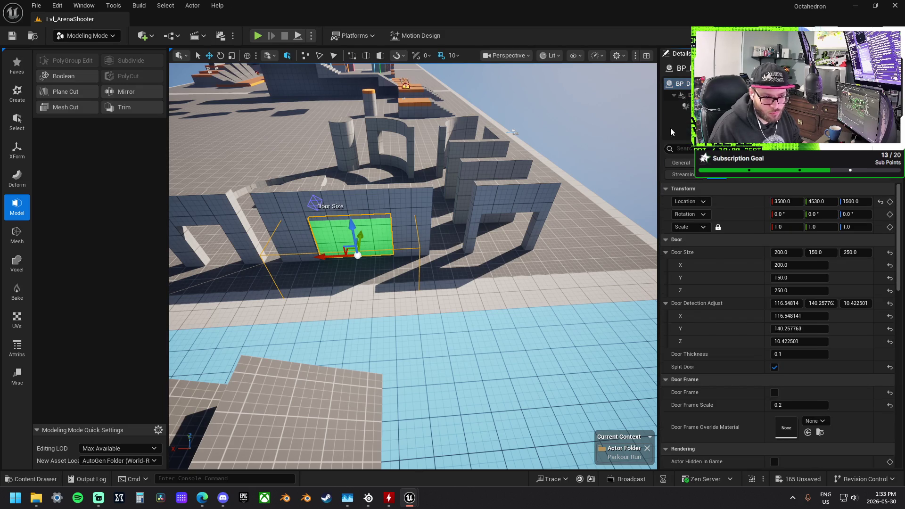
Check the door's context menu, dismiss it, and tilt the view down onto the door wall
{"action": "right_click", "coordinate": [374, 233]}
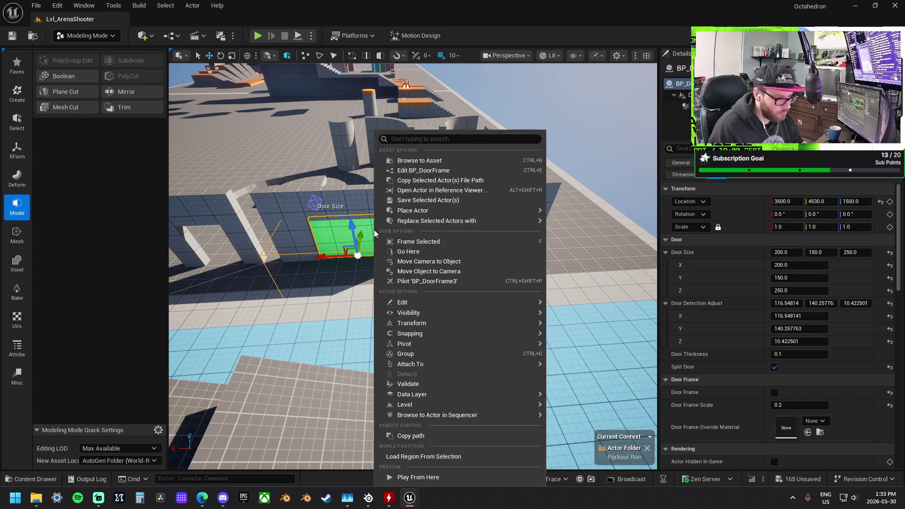
{"action": "key", "text": "Escape"}
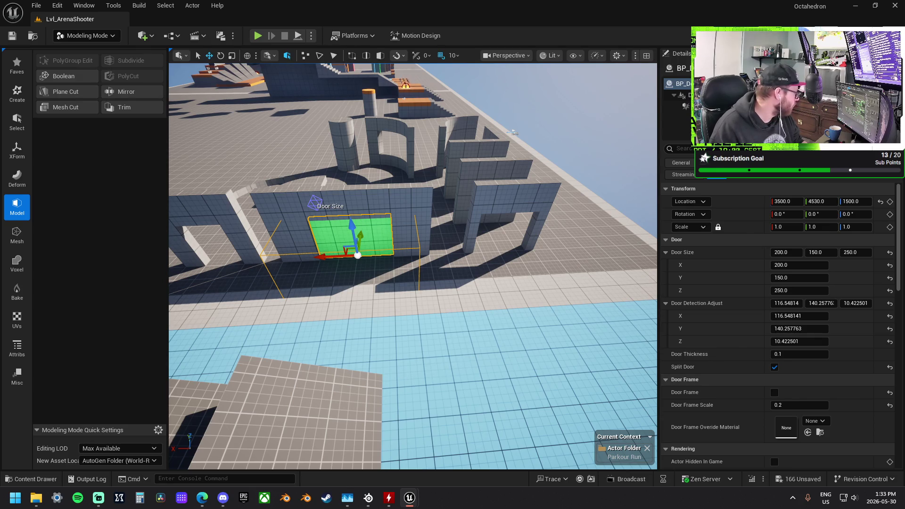
{"action": "scroll", "coordinate": [413, 266], "scroll_direction": "up", "scroll_amount": 3}
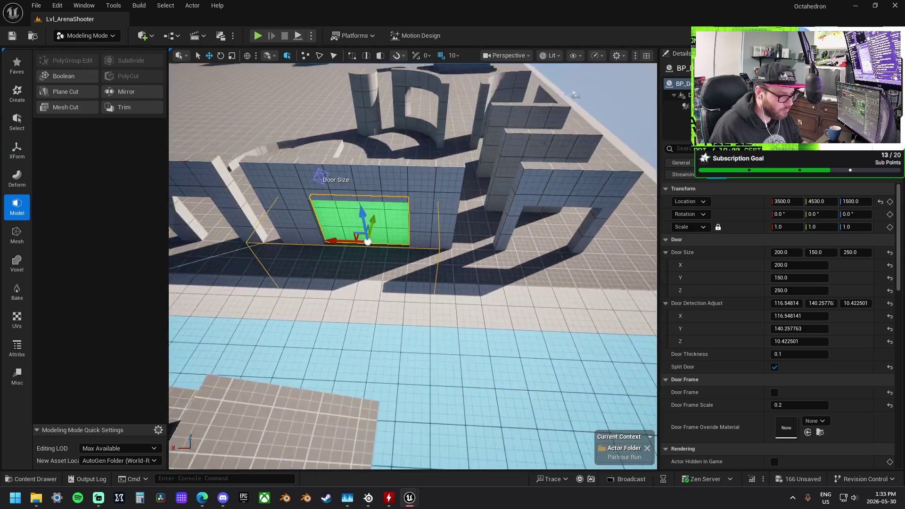
{"action": "left_click_drag", "start_coordinate": [605, 214], "coordinate": [606, 214]}
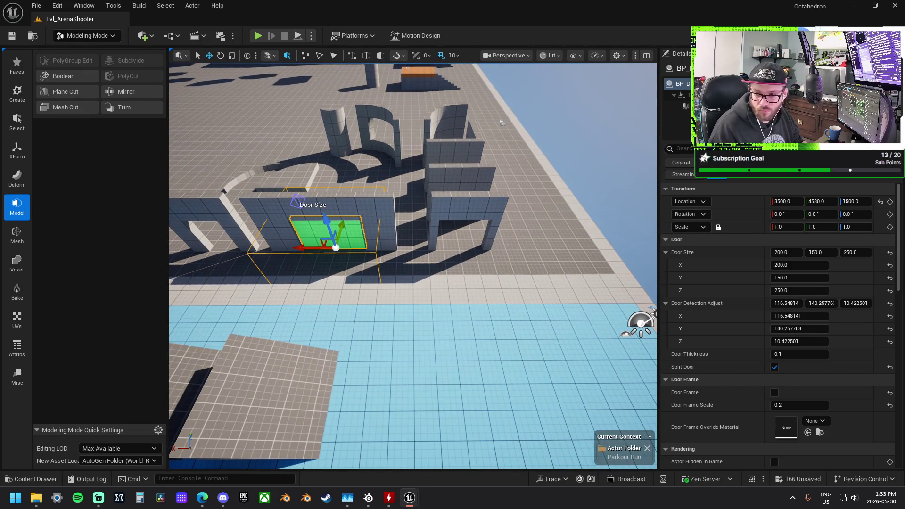
Paste a larger framed door beside the green one, undoing and redoing to compare
{"action": "key", "text": "ctrl+v"}
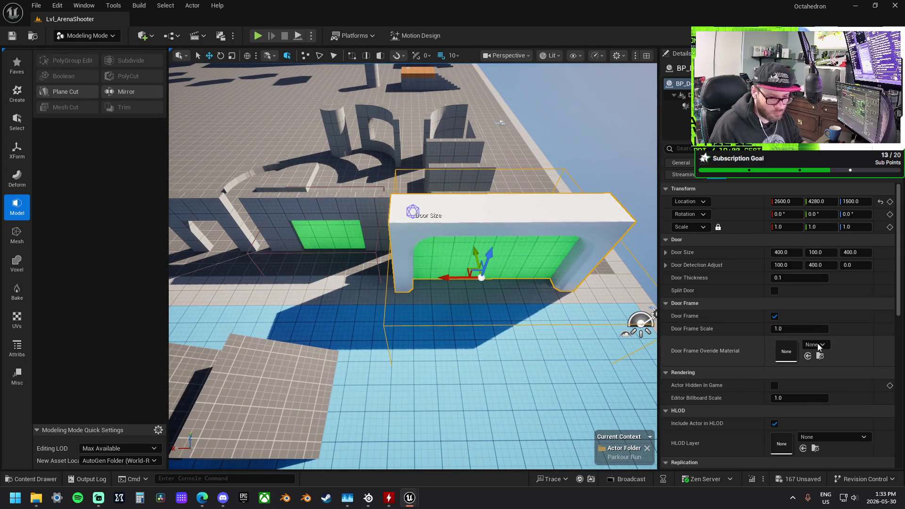
{"action": "scroll", "coordinate": [817, 346], "scroll_direction": "down", "scroll_amount": 3}
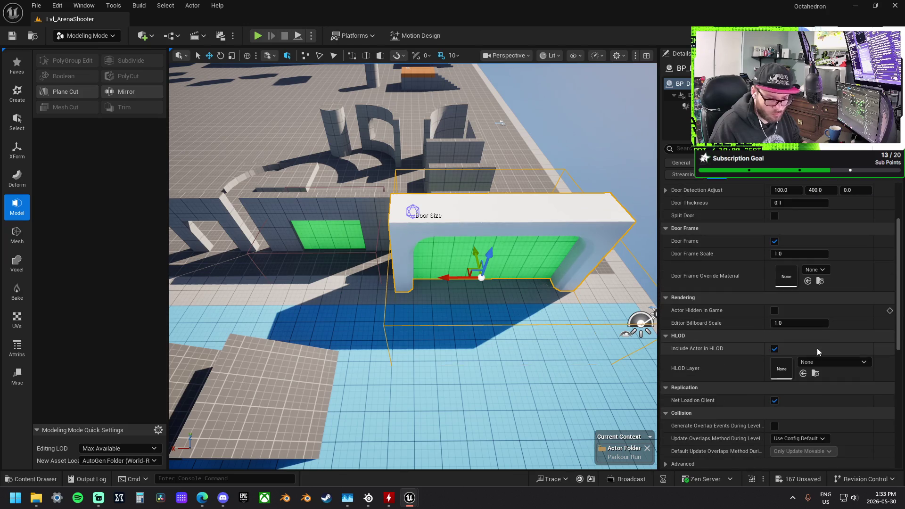
{"action": "left_click", "coordinate": [311, 228]}
{"action": "scroll", "coordinate": [743, 285], "scroll_direction": "up", "scroll_amount": 3}
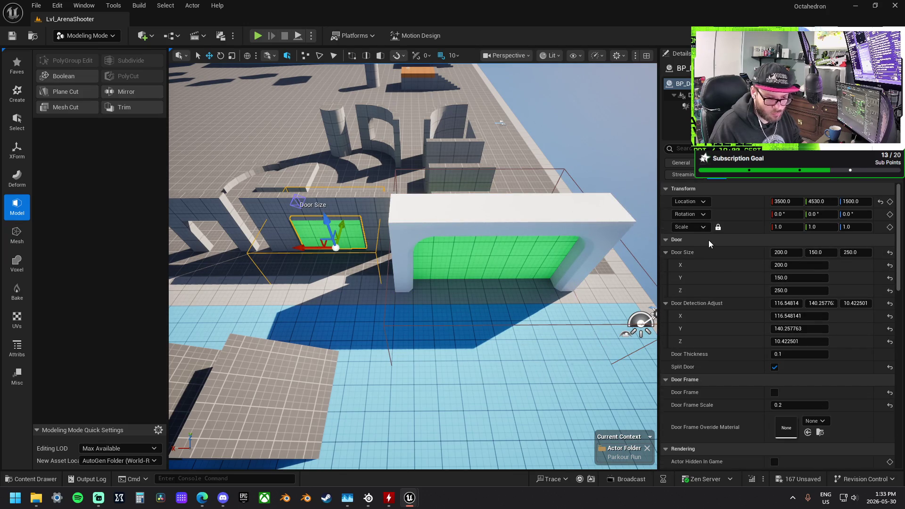
{"action": "key", "text": "ctrl+z"}
{"action": "key", "text": "ctrl+z"}
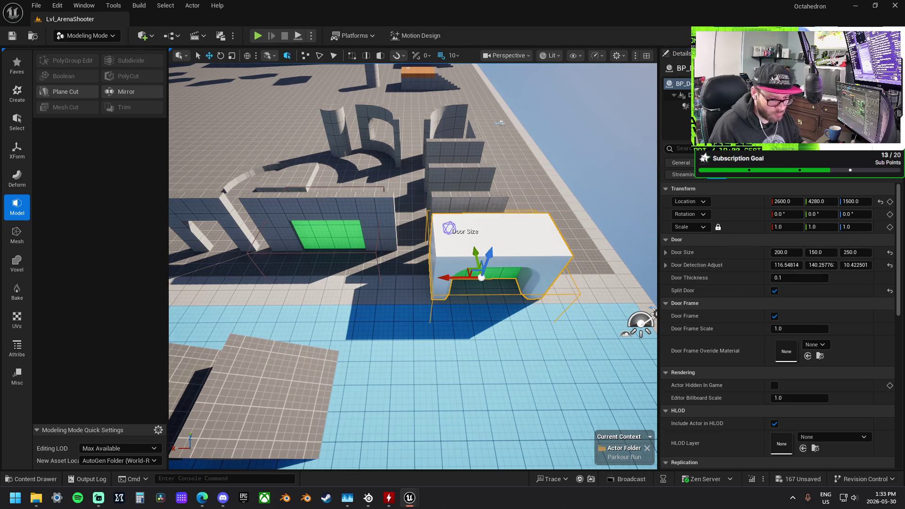
{"action": "key", "text": "ctrl+z"}
{"action": "key", "text": "ctrl+z"}
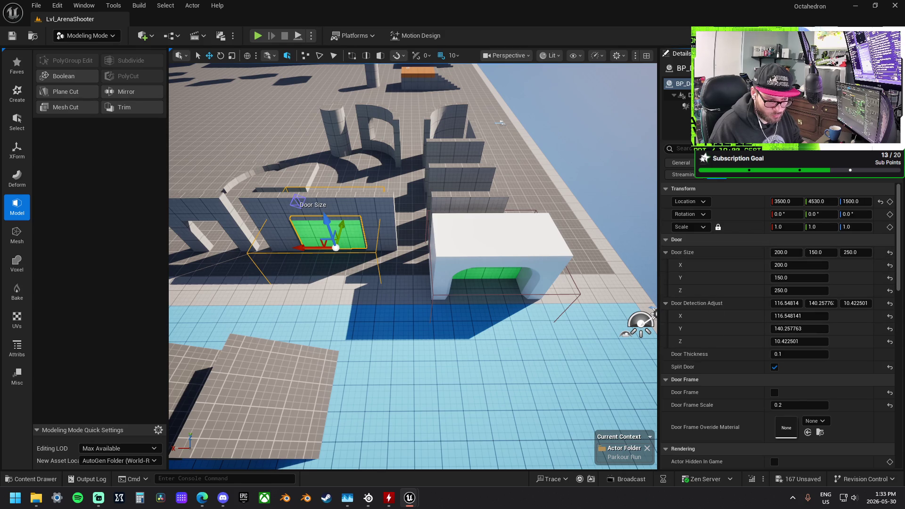
{"action": "key", "text": "ctrl+y"}
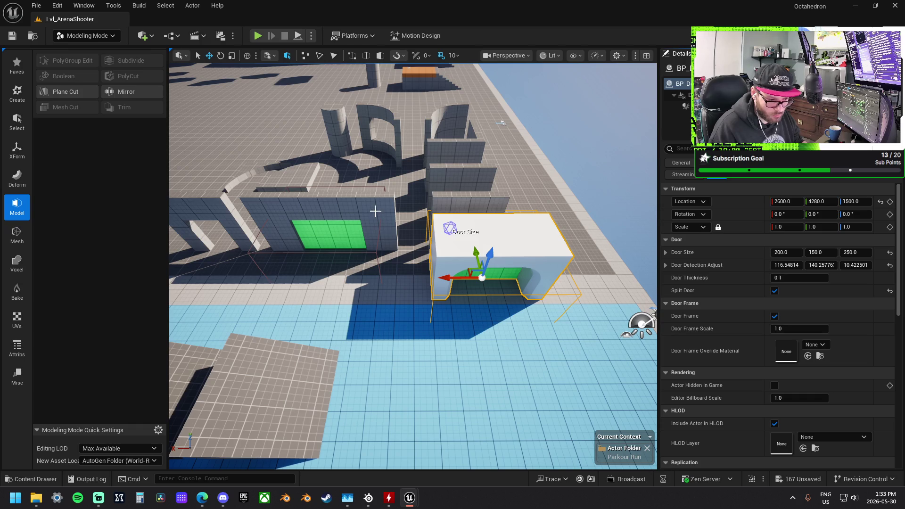
Compare the two doors' size and detection values, then turn off the white door's frame
{"action": "left_click", "coordinate": [332, 231]}
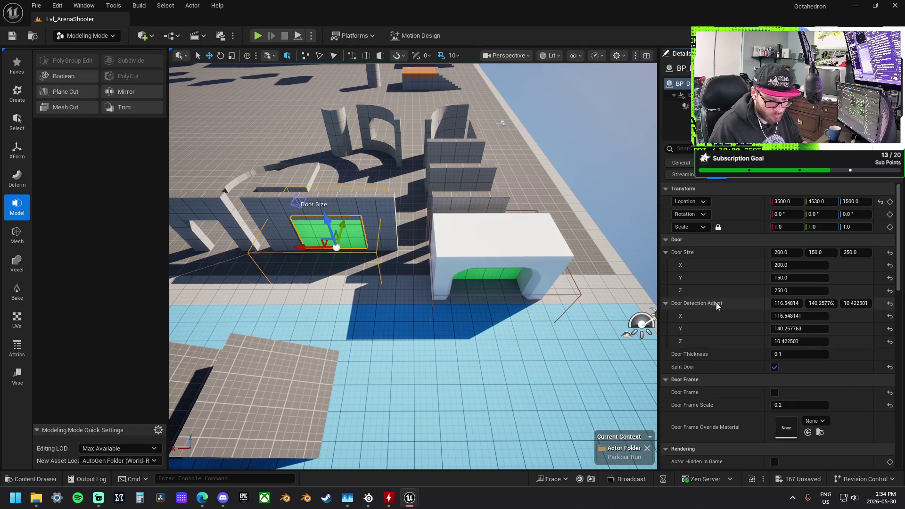
{"action": "left_click", "coordinate": [511, 250]}
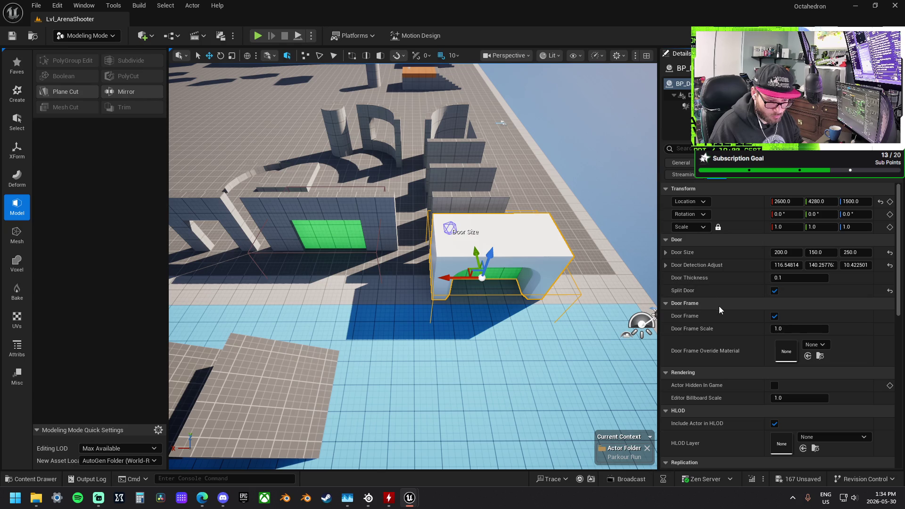
{"action": "left_click", "coordinate": [316, 191]}
{"action": "left_click", "coordinate": [682, 252]}
{"action": "left_click", "coordinate": [730, 304]}
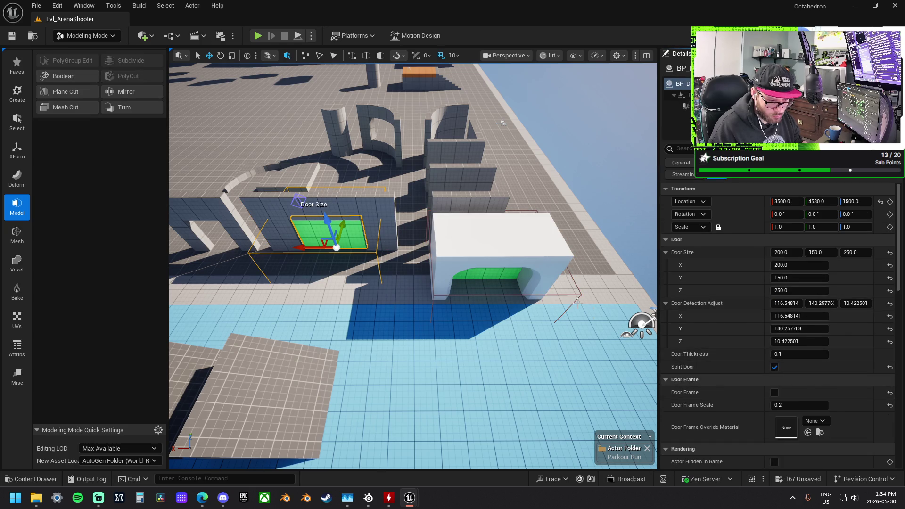
{"action": "left_click", "coordinate": [530, 261]}
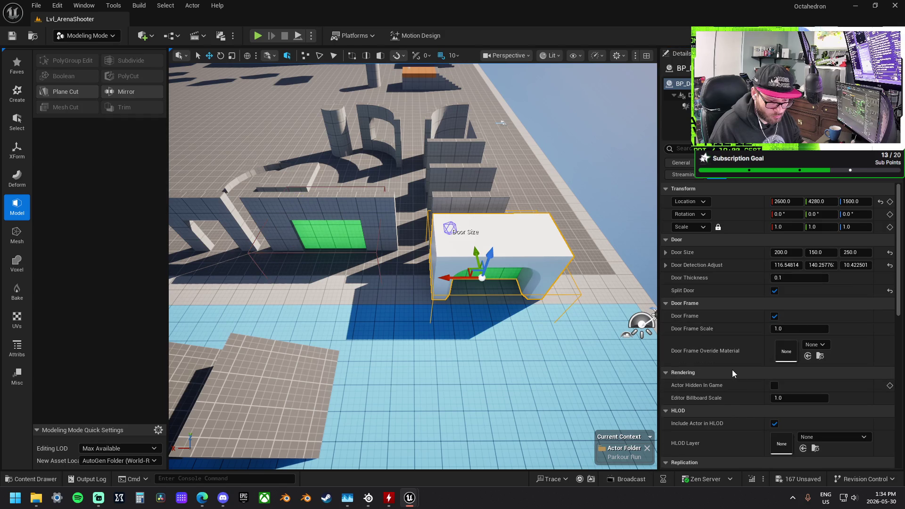
{"action": "left_click", "coordinate": [713, 305]}
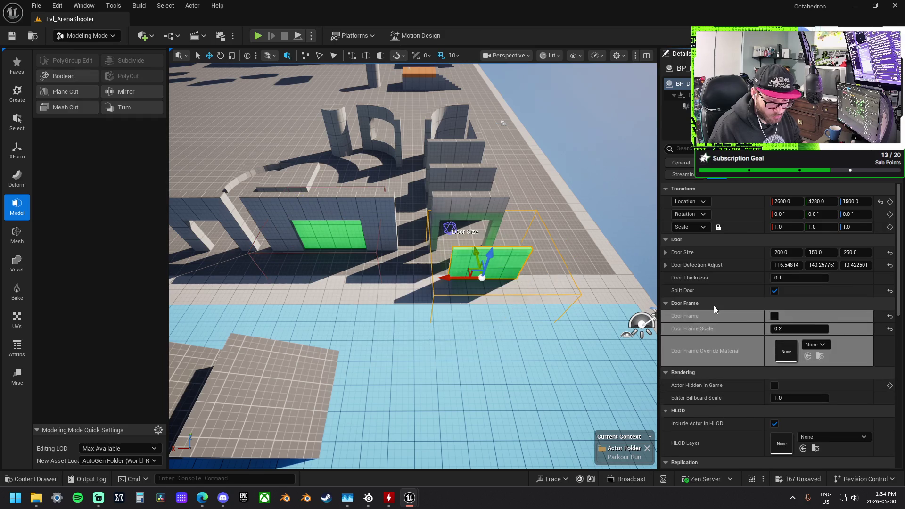
Move the door back into the wall and over to the next wall's opening
{"action": "scroll", "coordinate": [773, 349], "scroll_direction": "down", "scroll_amount": 3}
{"action": "scroll", "coordinate": [773, 348], "scroll_direction": "up", "scroll_amount": 3}
{"action": "scroll", "coordinate": [491, 267], "scroll_direction": "up", "scroll_amount": 10}
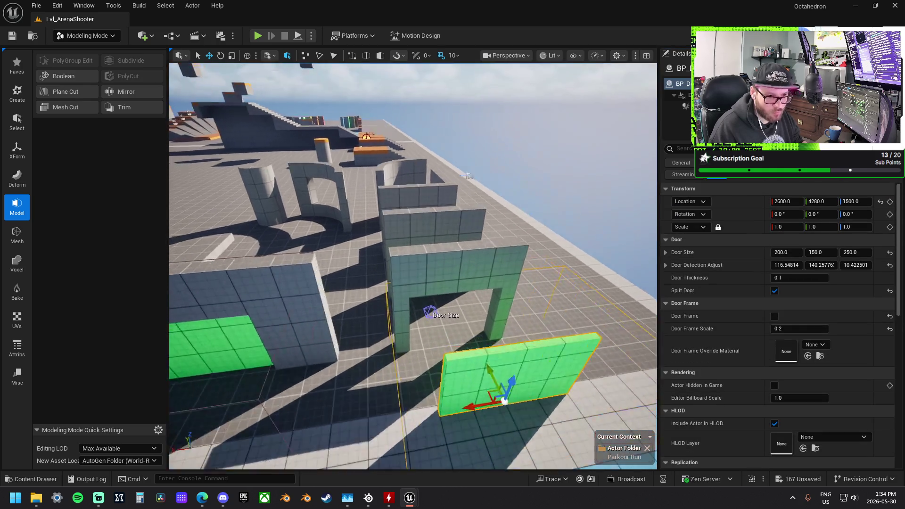
{"action": "left_click_drag", "start_coordinate": [507, 299], "coordinate": [490, 226]}
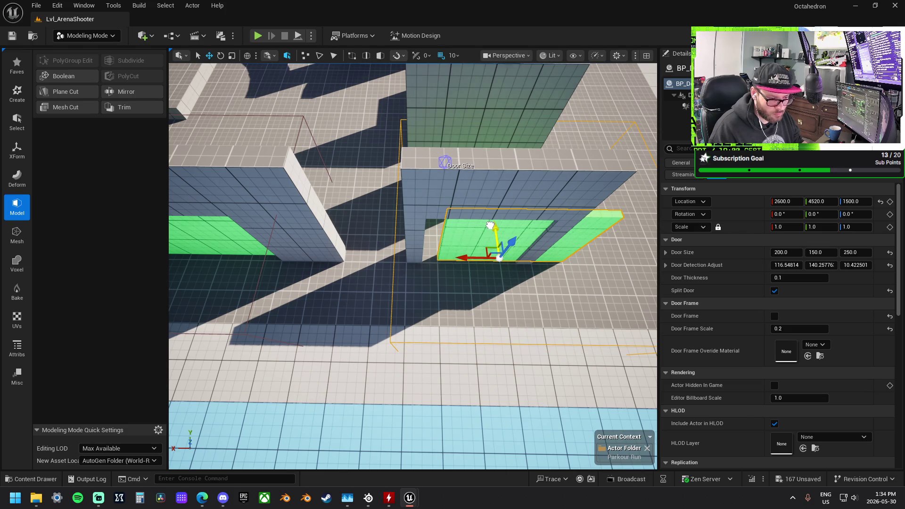
{"action": "left_click_drag", "start_coordinate": [606, 258], "coordinate": [261, 247]}
Frame the split door and increase its Door Size Y value
{"action": "key", "text": "f"}
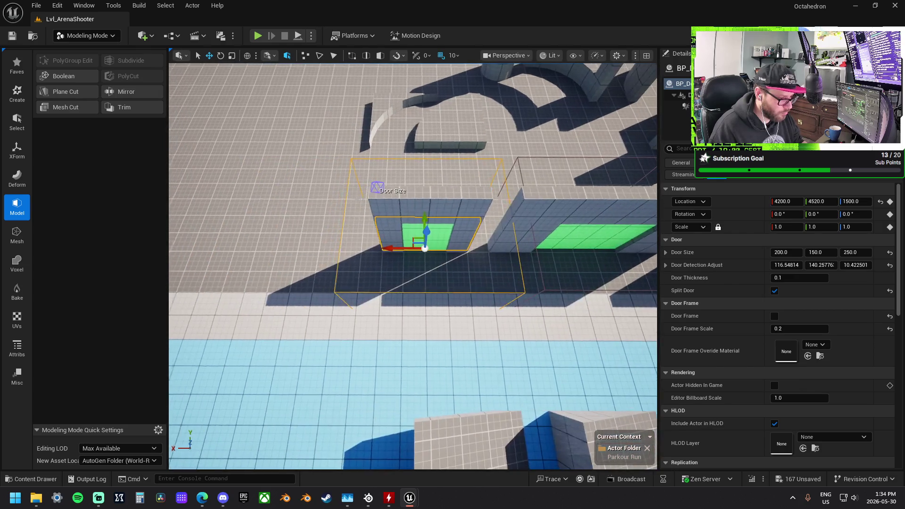
{"action": "scroll", "coordinate": [413, 266], "scroll_direction": "up", "scroll_amount": 5}
{"action": "scroll", "coordinate": [413, 266], "scroll_direction": "down", "scroll_amount": 5}
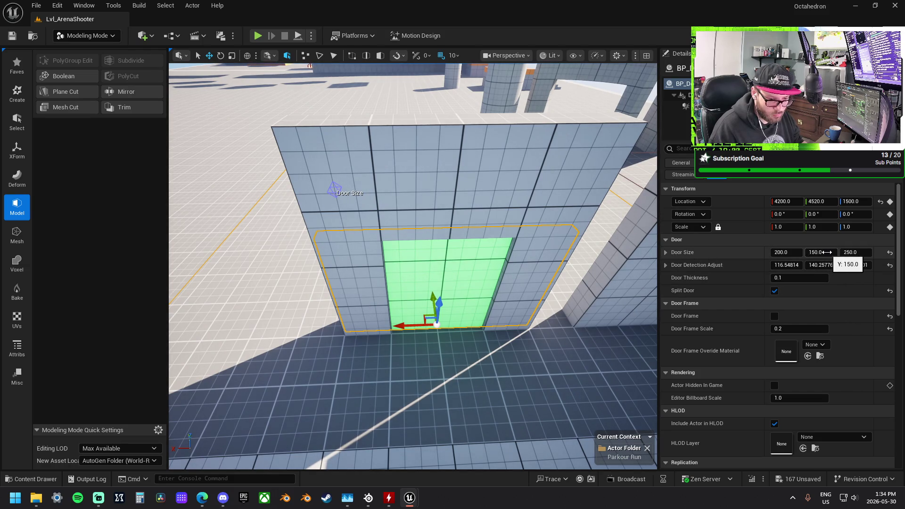
{"action": "left_click_drag", "start_coordinate": [821, 253], "coordinate": [834, 252]}
{"action": "scroll", "coordinate": [774, 344], "scroll_direction": "down", "scroll_amount": 5}
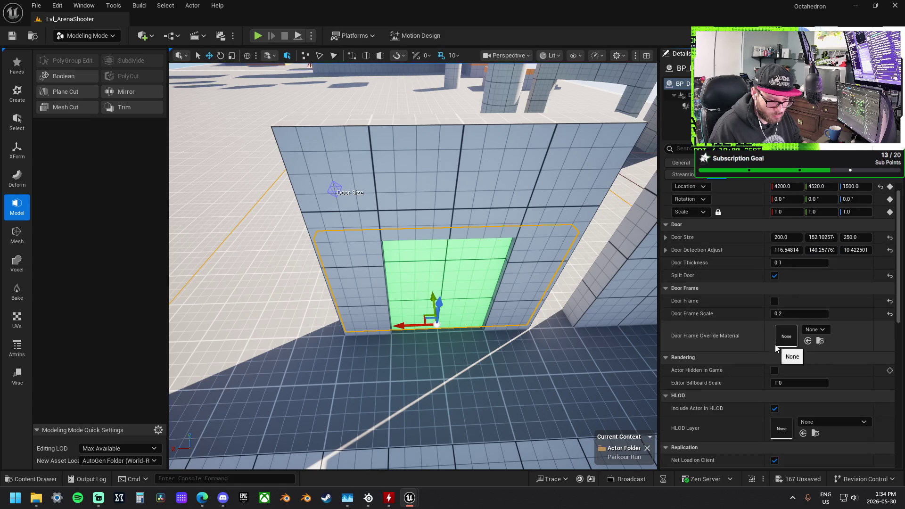
{"action": "scroll", "coordinate": [774, 347], "scroll_direction": "up", "scroll_amount": 4}
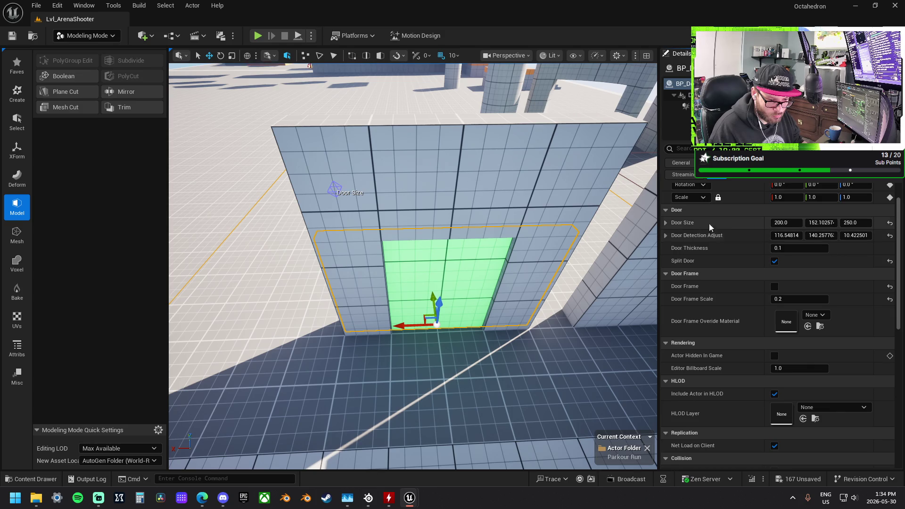
Set the door's size to 100 × 150 × 250, undoing a wrong Y edit
{"action": "left_click", "coordinate": [665, 222]}
{"action": "mouse_move", "coordinate": [799, 248]}
{"action": "left_mouse_down"}
{"action": "mouse_move", "coordinate": [776, 248]}
{"action": "mouse_move", "coordinate": [795, 249]}
{"action": "left_mouse_up"}
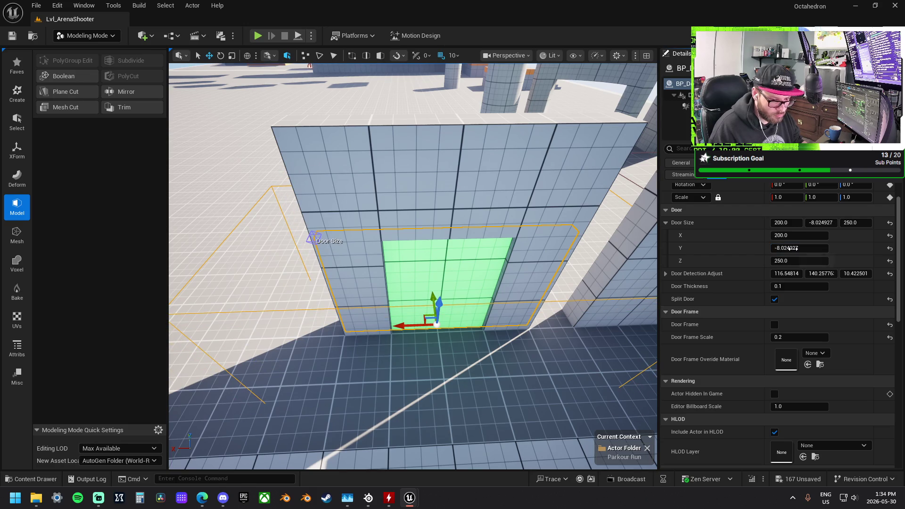
{"action": "key", "text": "ctrl+z"}
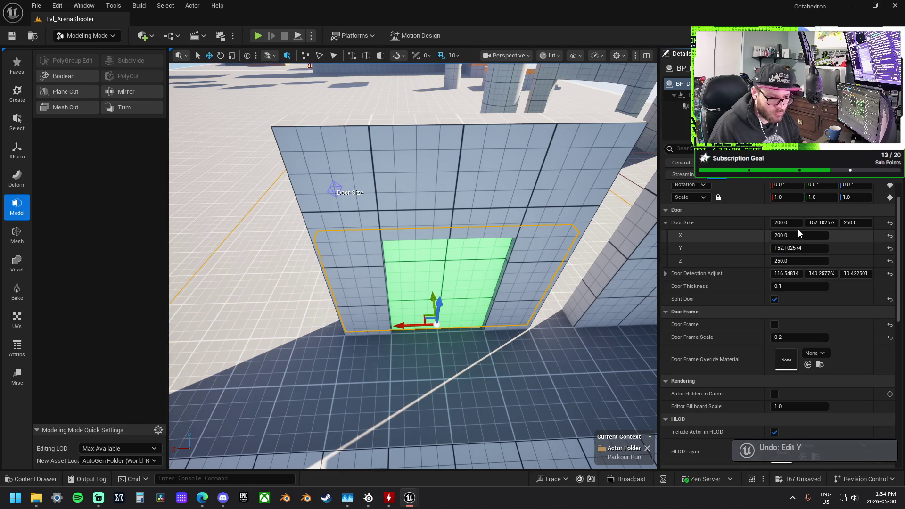
{"action": "mouse_move", "coordinate": [801, 235]}
{"action": "left_mouse_down"}
{"action": "mouse_move", "coordinate": [778, 235]}
{"action": "mouse_move", "coordinate": [801, 235]}
{"action": "left_mouse_up"}
{"action": "left_click", "coordinate": [796, 236]}
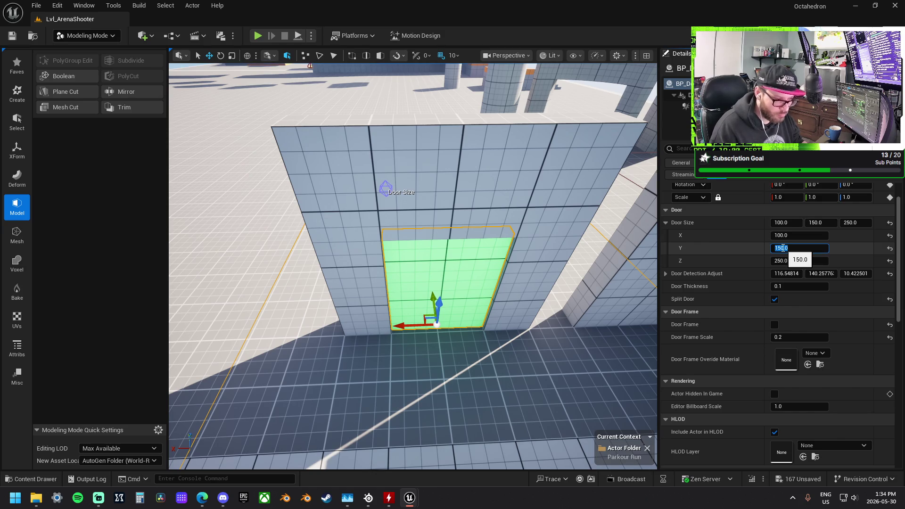
{"action": "key", "text": "Return"}
{"action": "scroll", "coordinate": [330, 377], "scroll_direction": "down", "scroll_amount": 10}
Orbit around the wall and start a play-test of the level
{"action": "mouse_move", "coordinate": [410, 264]}
{"action": "left_mouse_down"}
{"action": "mouse_move", "coordinate": [391, 267]}
{"action": "mouse_move", "coordinate": [424, 264]}
{"action": "left_mouse_up"}
{"action": "scroll", "coordinate": [385, 234], "scroll_direction": "up", "scroll_amount": 8}
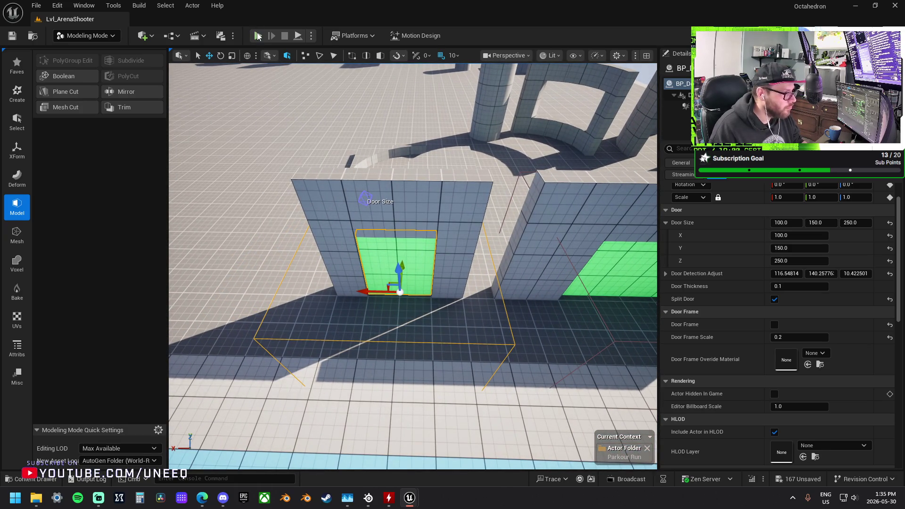
{"action": "left_click", "coordinate": [258, 36]}
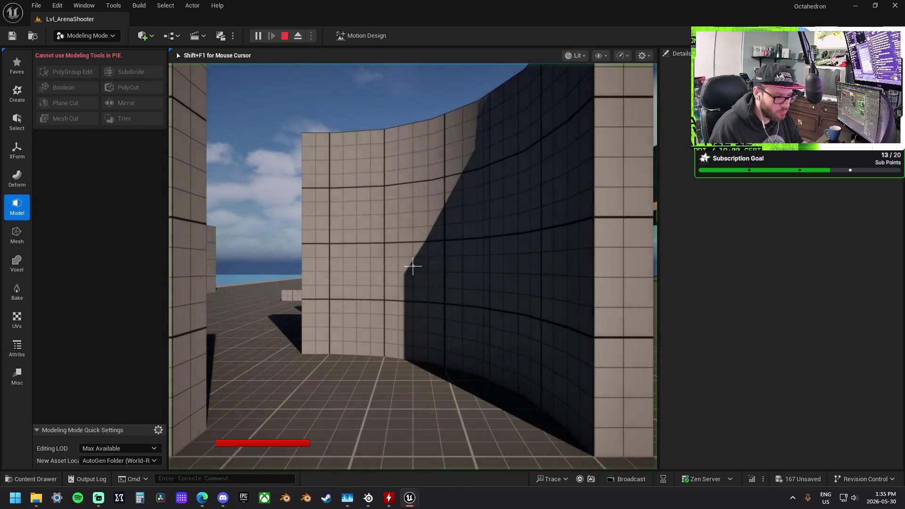
{"action": "key", "text": "w"}
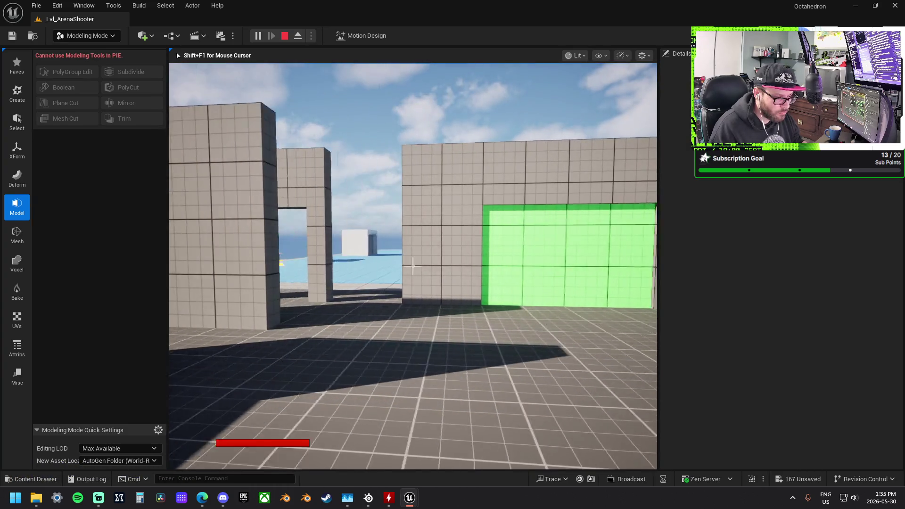
{"action": "mouse_move", "coordinate": [412, 267]}
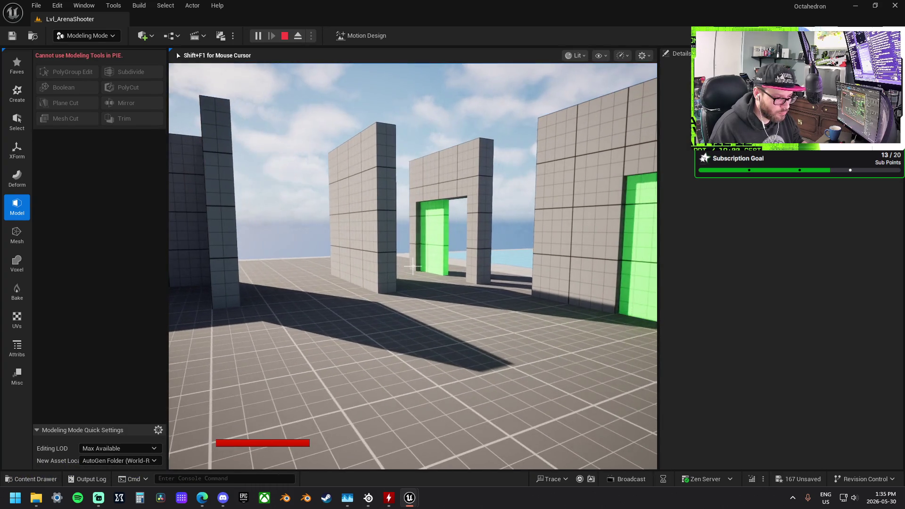
{"action": "key", "text": "w"}
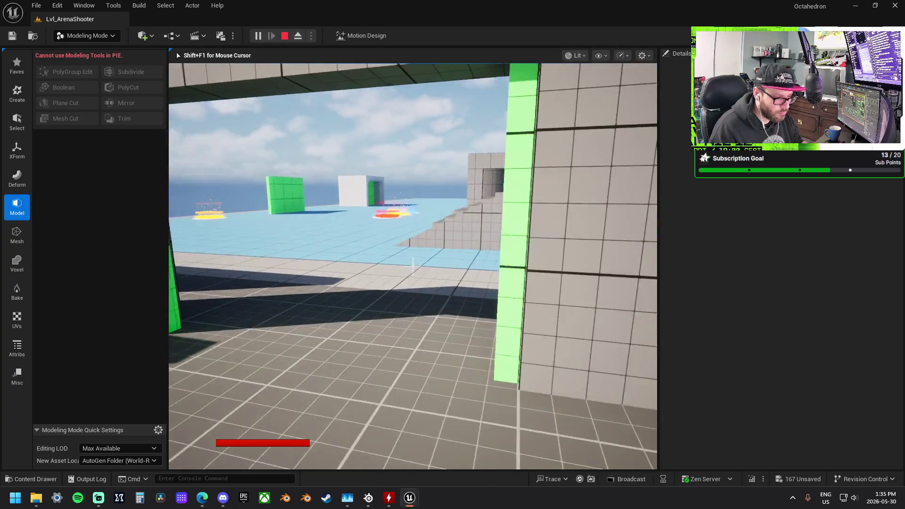
{"action": "key", "text": "s"}
{"action": "key", "text": "w"}
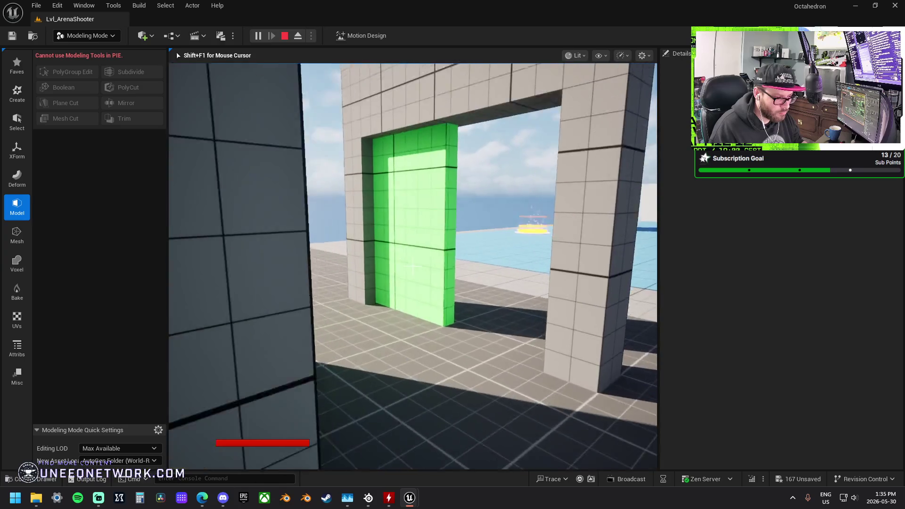
{"action": "key", "text": "s"}
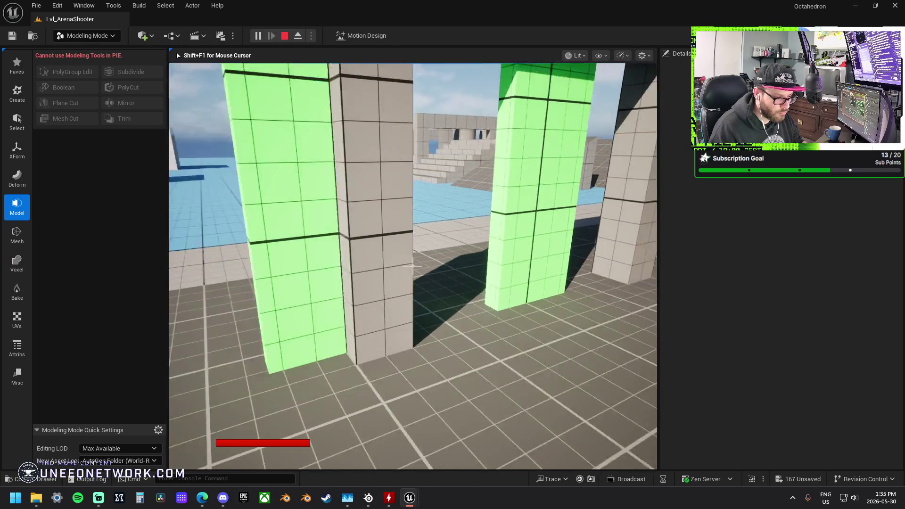
{"action": "key", "text": "Escape"}
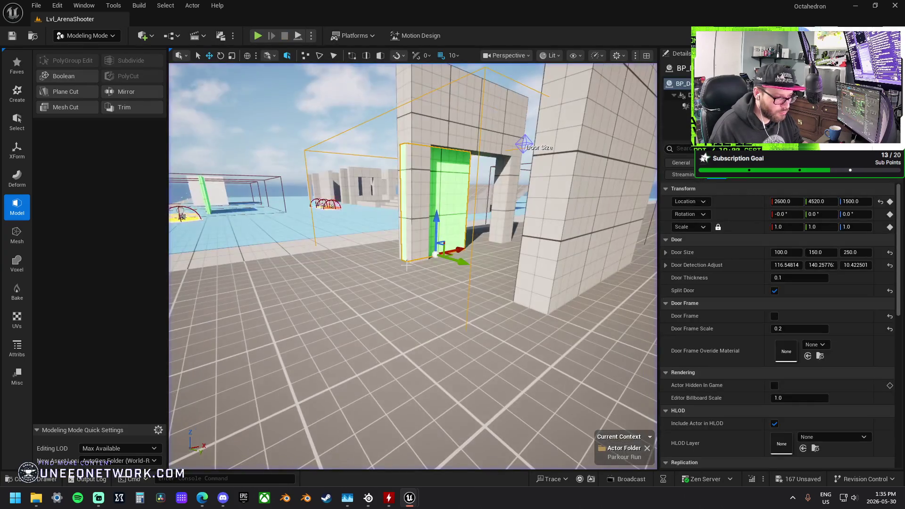
{"action": "mouse_move", "coordinate": [413, 266]}
{"action": "left_mouse_down"}
{"action": "mouse_move", "coordinate": [424, 245]}
{"action": "mouse_move", "coordinate": [413, 255]}
{"action": "mouse_move", "coordinate": [421, 261]}
{"action": "mouse_move", "coordinate": [422, 251]}
{"action": "mouse_move", "coordinate": [395, 250]}
{"action": "left_mouse_up"}
{"action": "key", "text": "f"}
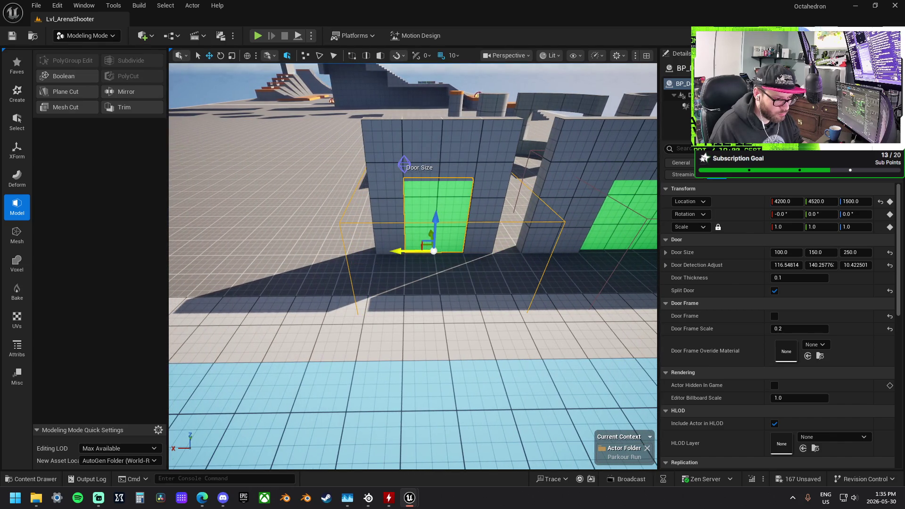
{"action": "left_click", "coordinate": [304, 228]}
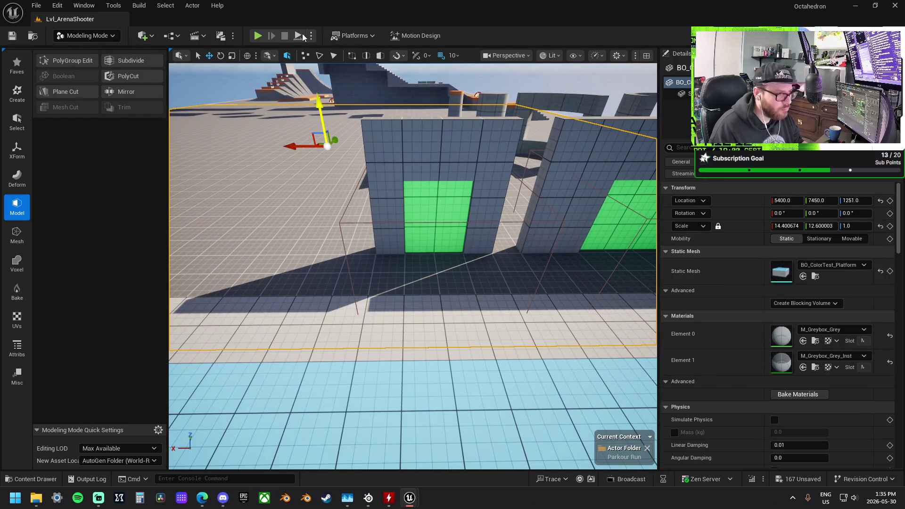
{"action": "left_click", "coordinate": [258, 36]}
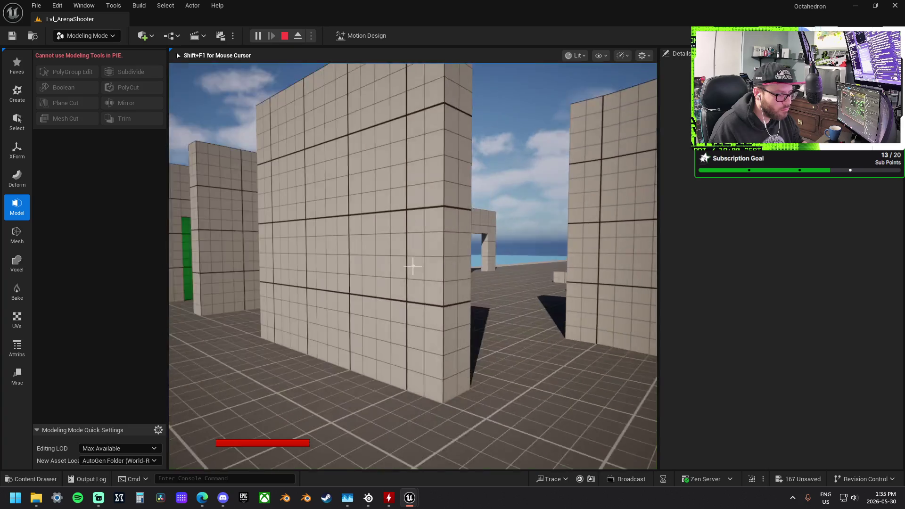
{"action": "key", "text": "w"}
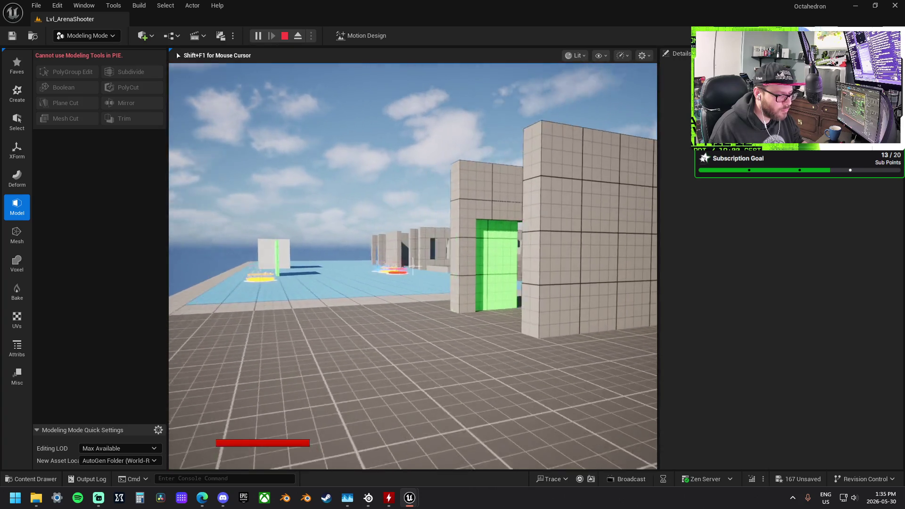
{"action": "key", "text": "w"}
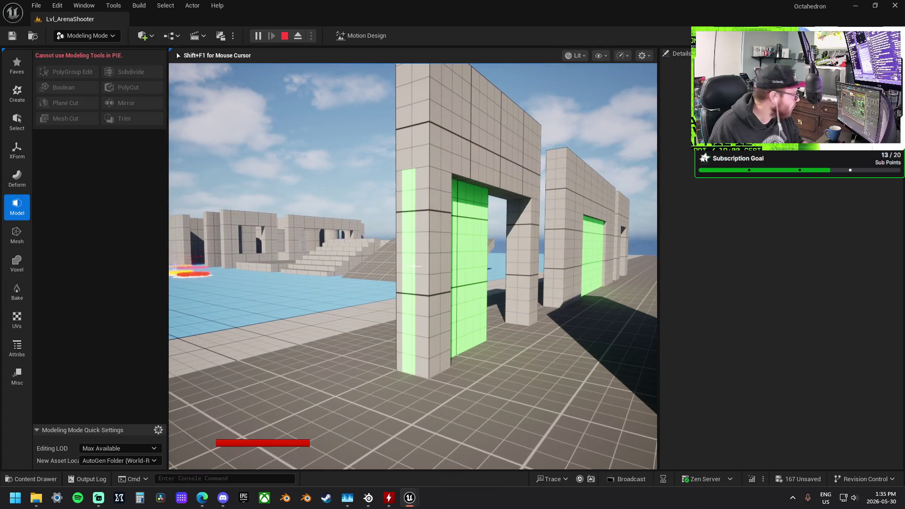
{"action": "key", "text": "Escape"}
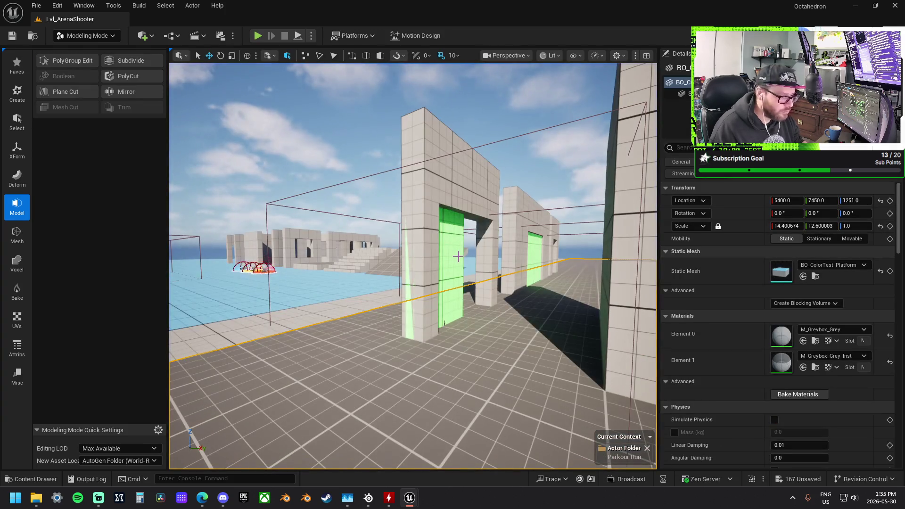
Reset the door's Door Detection Adjust and Door Size to their defaults
{"action": "left_click", "coordinate": [889, 265]}
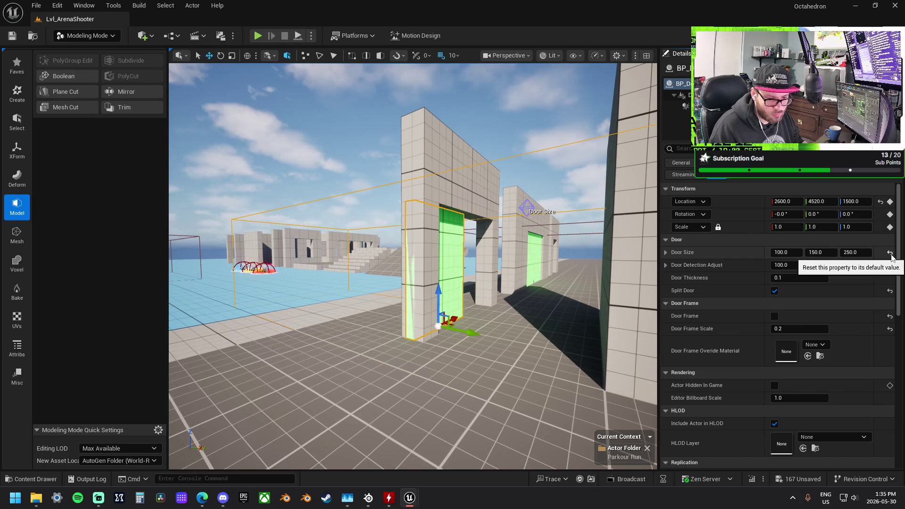
{"action": "left_click", "coordinate": [890, 254]}
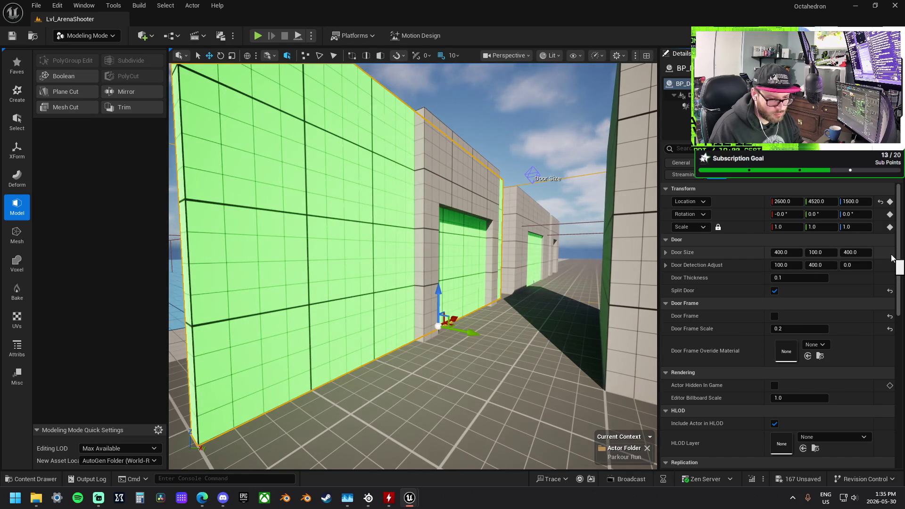
{"action": "mouse_move", "coordinate": [413, 266]}
{"action": "left_mouse_down"}
{"action": "mouse_move", "coordinate": [420, 231]}
{"action": "mouse_move", "coordinate": [471, 202]}
{"action": "mouse_move", "coordinate": [525, 264]}
{"action": "mouse_move", "coordinate": [470, 217]}
{"action": "left_mouse_up"}
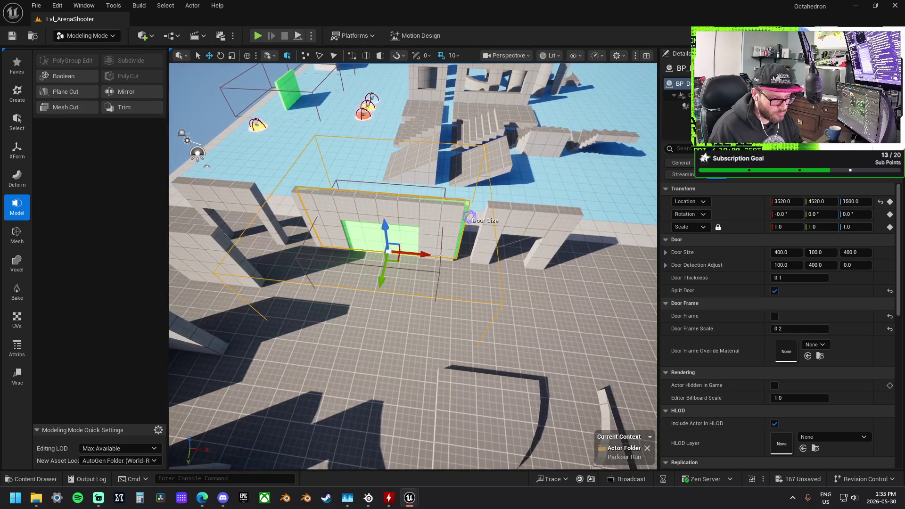
Place a door copy at 2600, 4520, 1500, then play-test and stop
{"action": "mouse_move", "coordinate": [426, 255]}
{"action": "left_mouse_down"}
{"action": "mouse_move", "coordinate": [537, 259]}
{"action": "mouse_move", "coordinate": [564, 271]}
{"action": "left_mouse_up"}
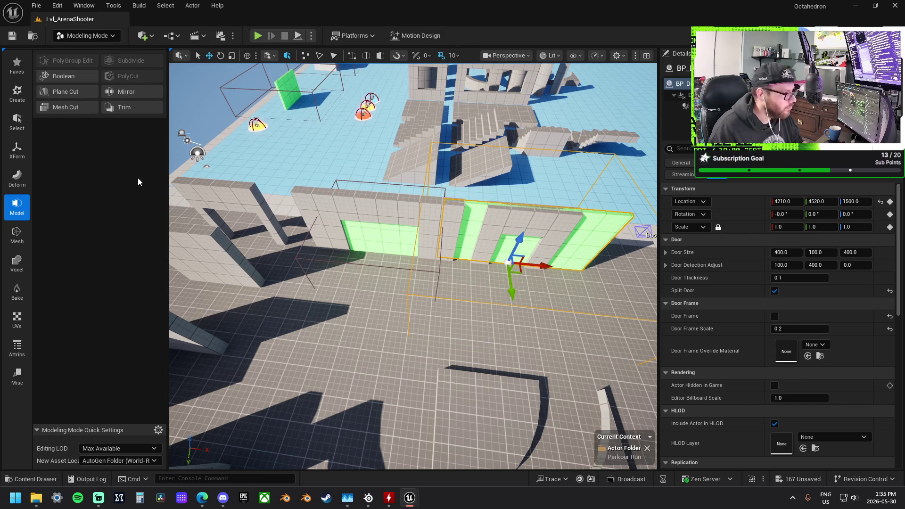
{"action": "left_click", "coordinate": [258, 35]}
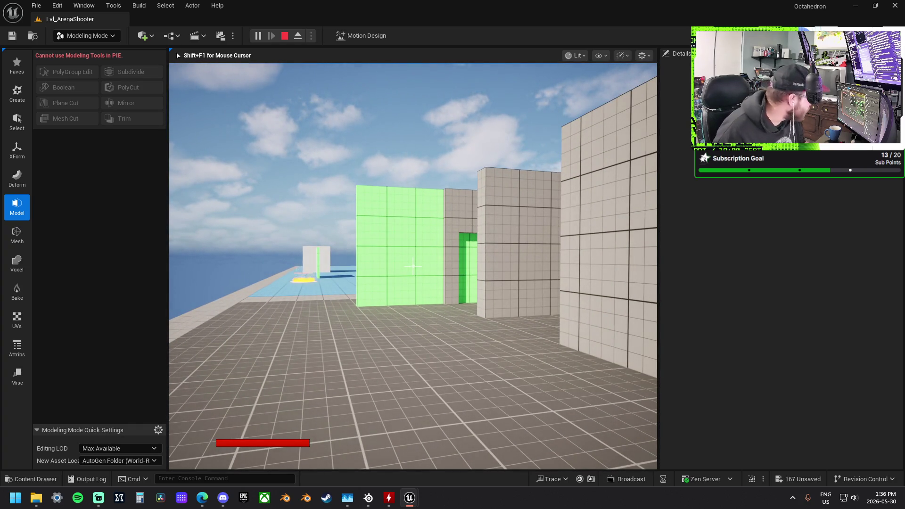
{"action": "key", "text": "Escape"}
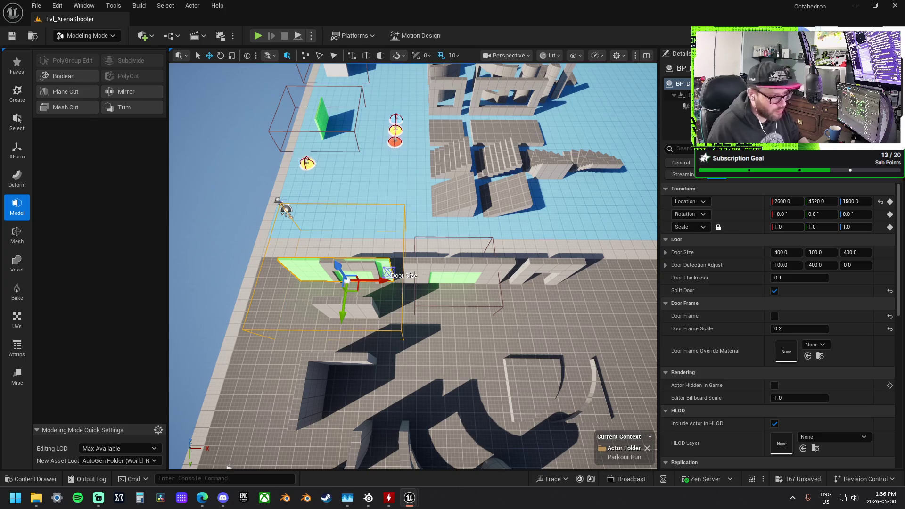
Delete the separate door frame object, confirming the referenced-actor warning
{"action": "right_click", "coordinate": [420, 231]}
{"action": "key", "text": "Escape"}
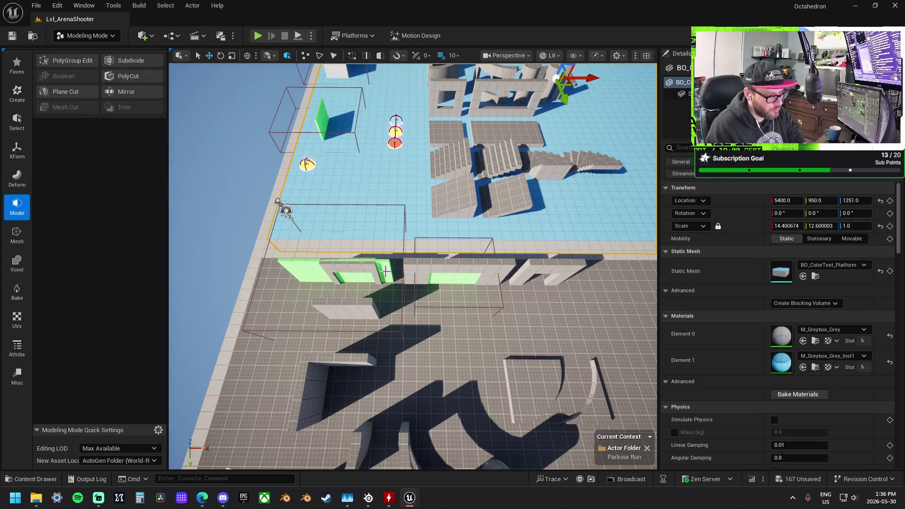
{"action": "left_click", "coordinate": [397, 269]}
{"action": "key", "text": "Delete"}
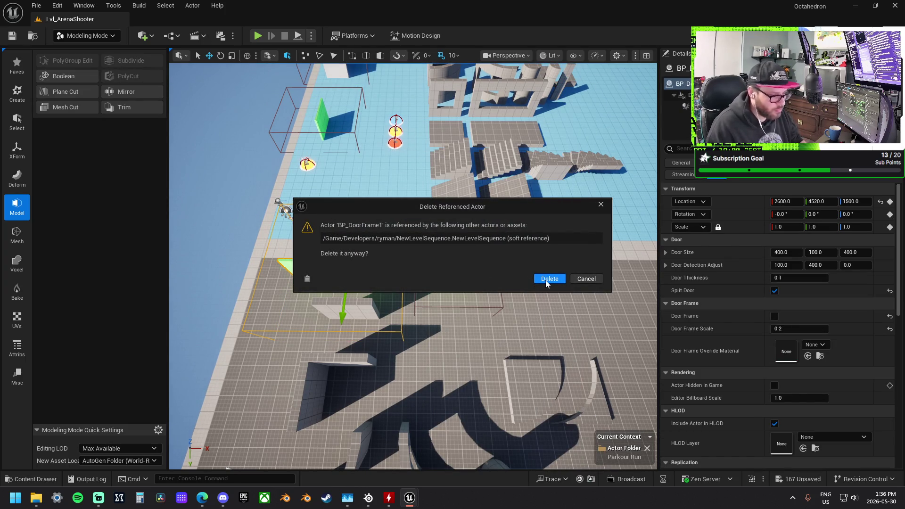
{"action": "left_click", "coordinate": [547, 279]}
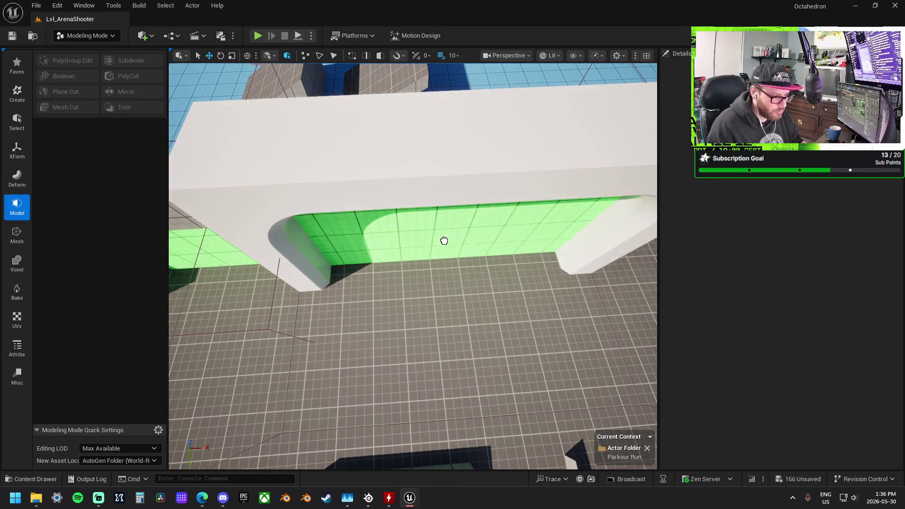
Turn off the door's Door Frame and set its size to 100 × 100 × 250
{"action": "left_click", "coordinate": [452, 279]}
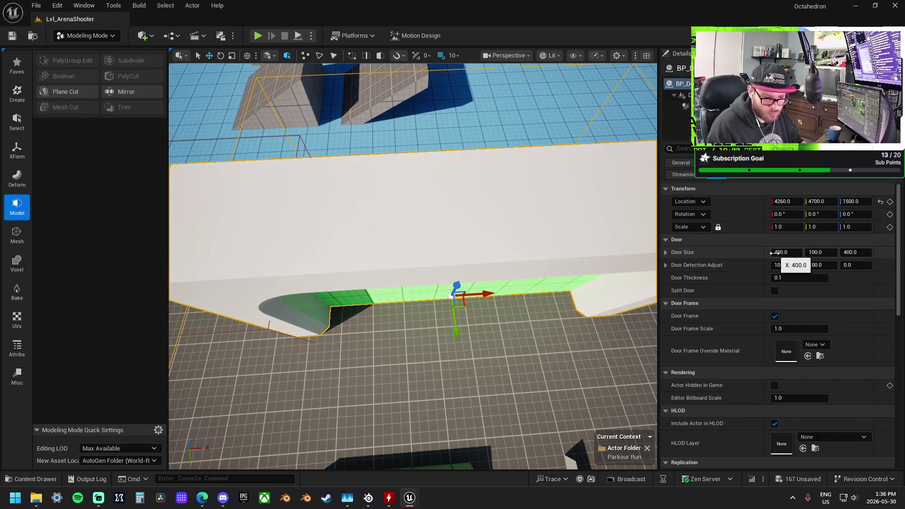
{"action": "left_click", "coordinate": [774, 316]}
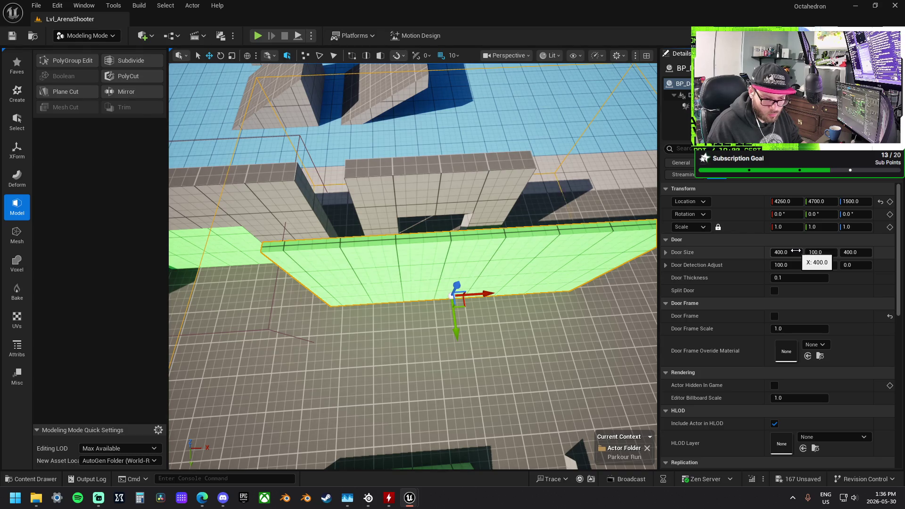
{"action": "type", "text": "100"}
{"action": "key", "text": "Return"}
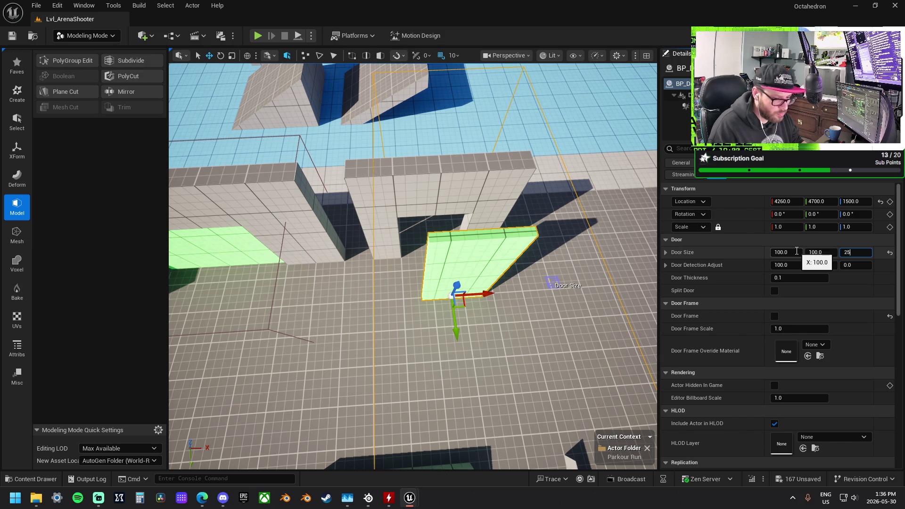
{"action": "type", "text": "0"}
{"action": "key", "text": "Return"}
Move the door into the narrow wall opening at 4200, 4520, 1500
{"action": "left_click_drag", "start_coordinate": [464, 305], "coordinate": [440, 258]}
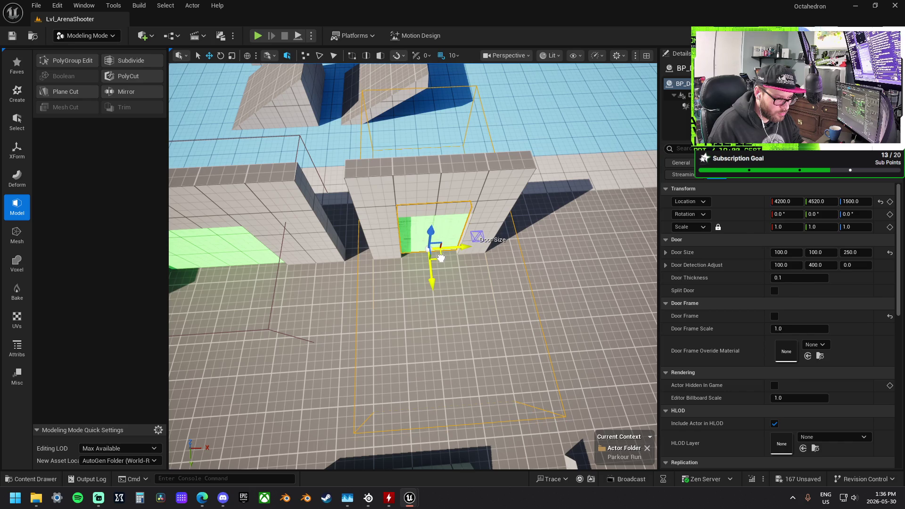
{"action": "scroll", "coordinate": [412, 264], "scroll_direction": "up", "scroll_amount": 5}
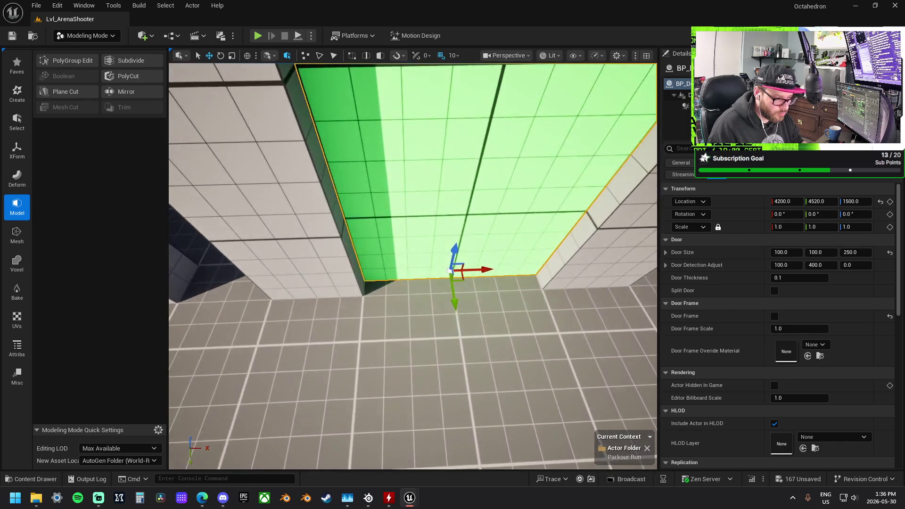
{"action": "scroll", "coordinate": [413, 264], "scroll_direction": "down", "scroll_amount": 6}
{"action": "scroll", "coordinate": [413, 264], "scroll_direction": "up", "scroll_amount": 5}
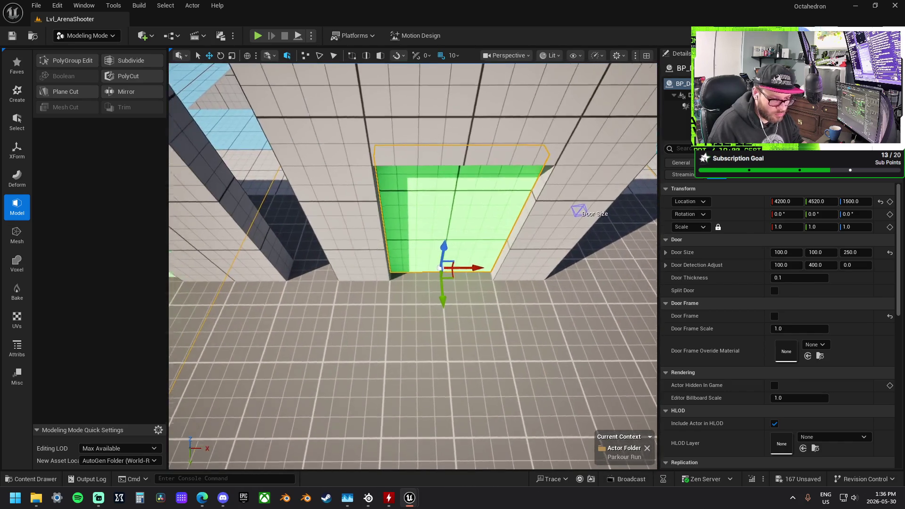
{"action": "scroll", "coordinate": [413, 264], "scroll_direction": "down", "scroll_amount": 5}
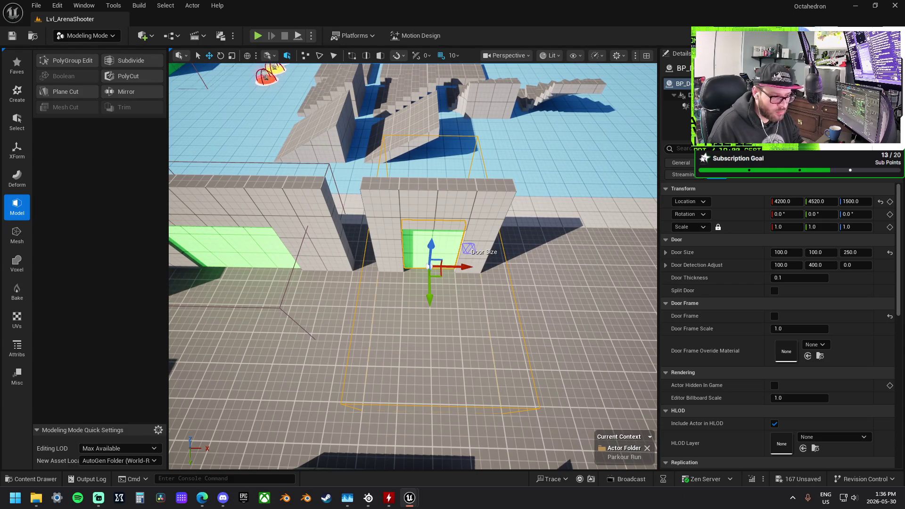
{"action": "left_click", "coordinate": [550, 257]}
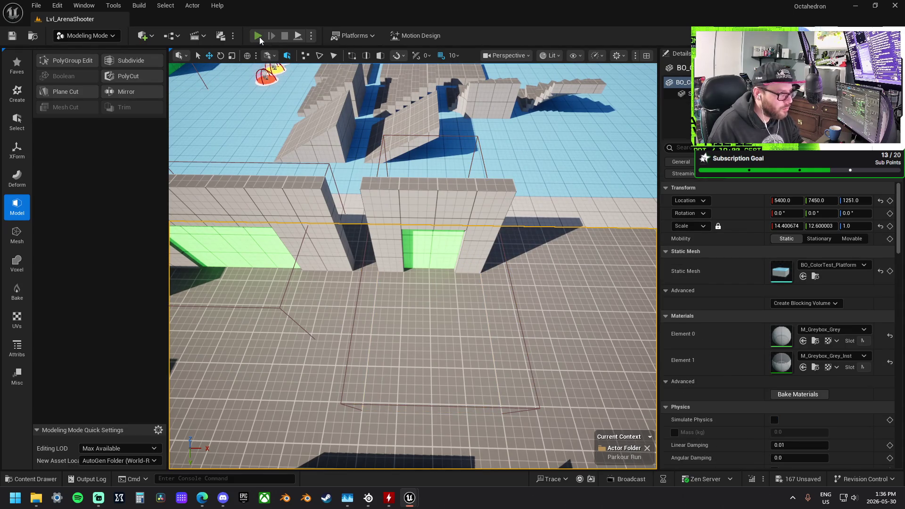
Play-test walking between the green-door walls and the stone archway, then stop
{"action": "left_click", "coordinate": [258, 36]}
{"action": "key", "text": "w"}
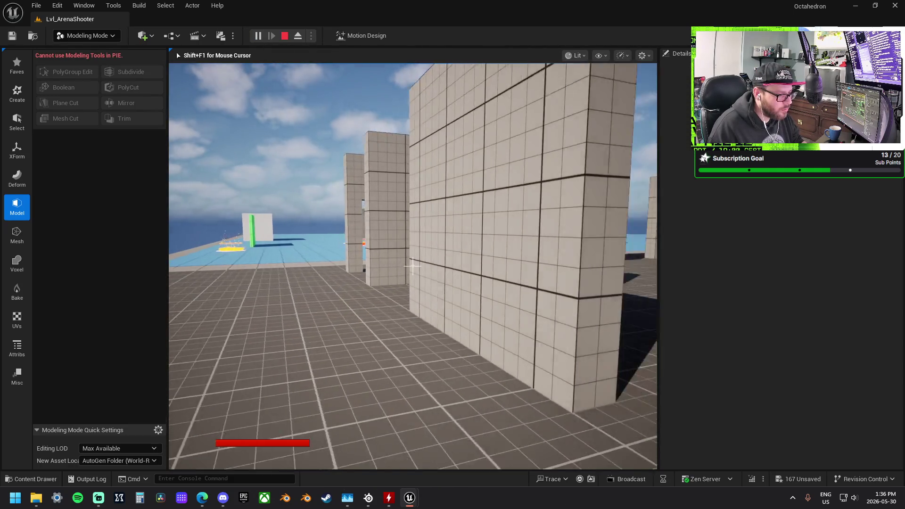
{"action": "key", "text": "w"}
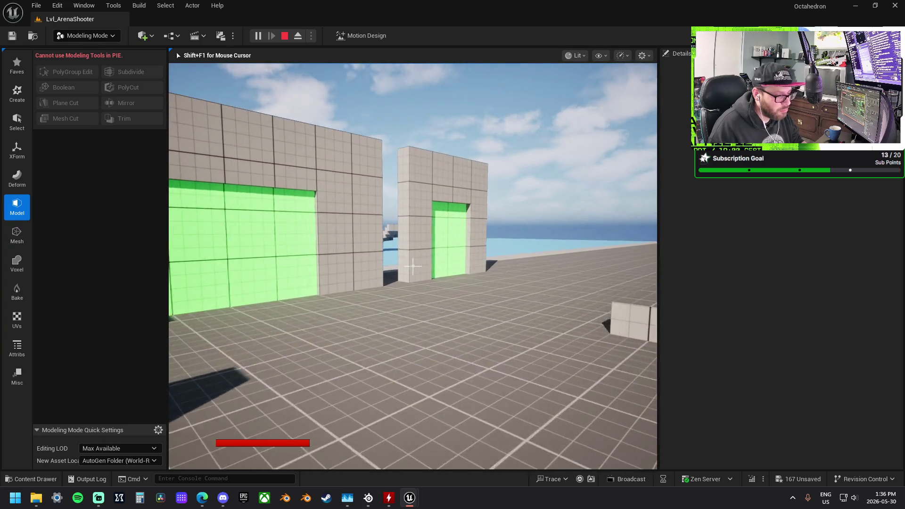
{"action": "key", "text": "w"}
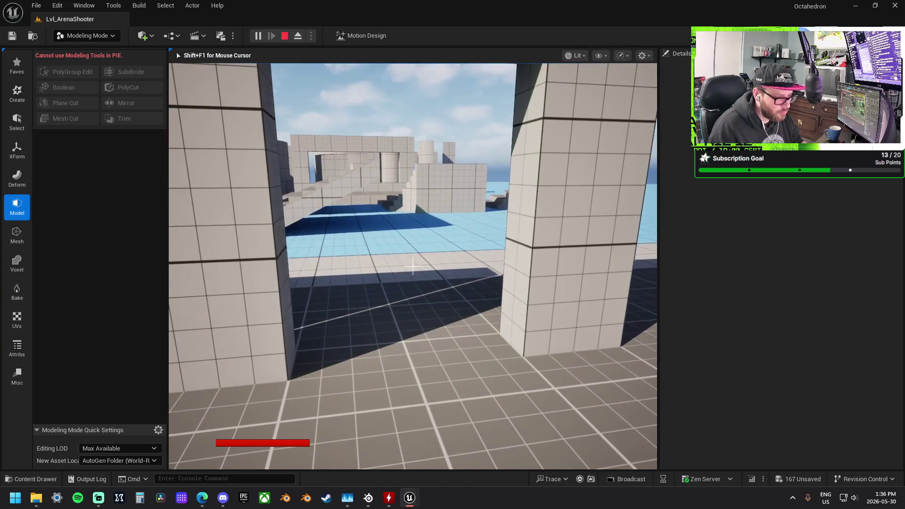
{"action": "key", "text": "w"}
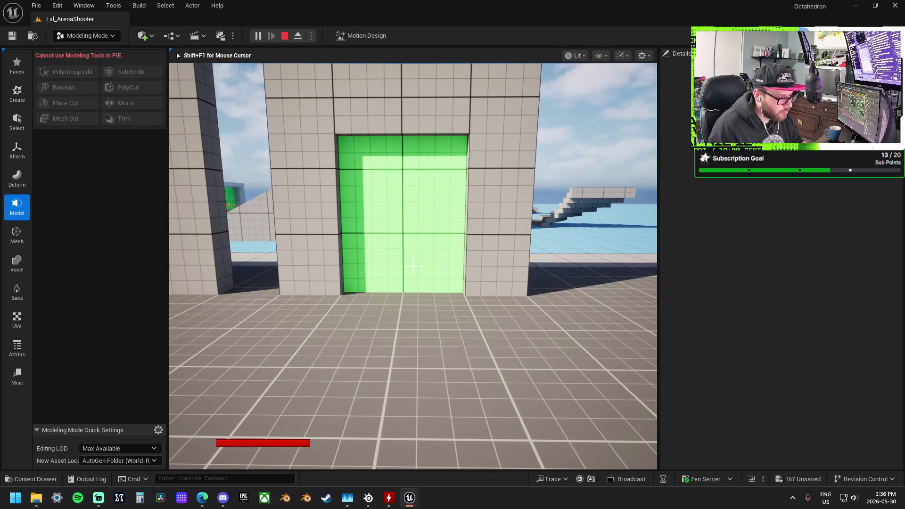
{"action": "key", "text": "Escape"}
Enable Split Door on the green door in the narrow doorway
{"action": "scroll", "coordinate": [754, 360], "scroll_direction": "down", "scroll_amount": 3}
{"action": "scroll", "coordinate": [755, 360], "scroll_direction": "down", "scroll_amount": 3}
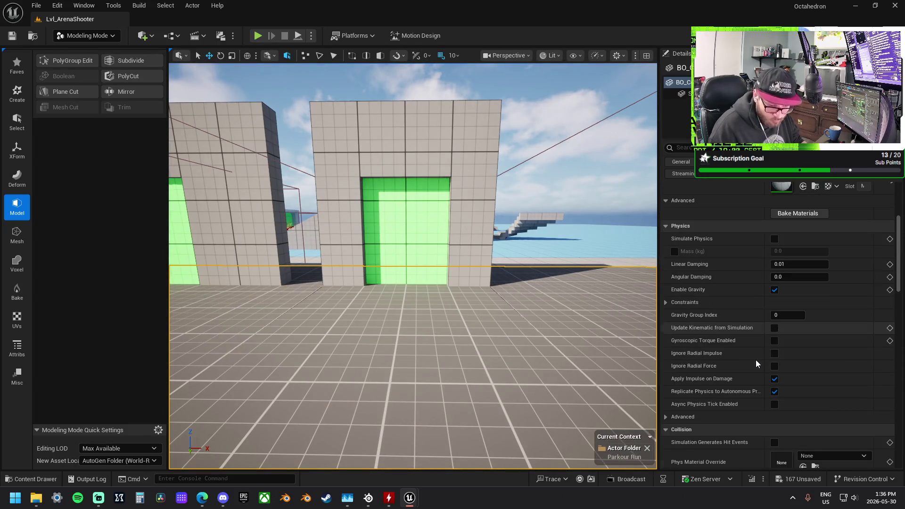
{"action": "left_click", "coordinate": [429, 233]}
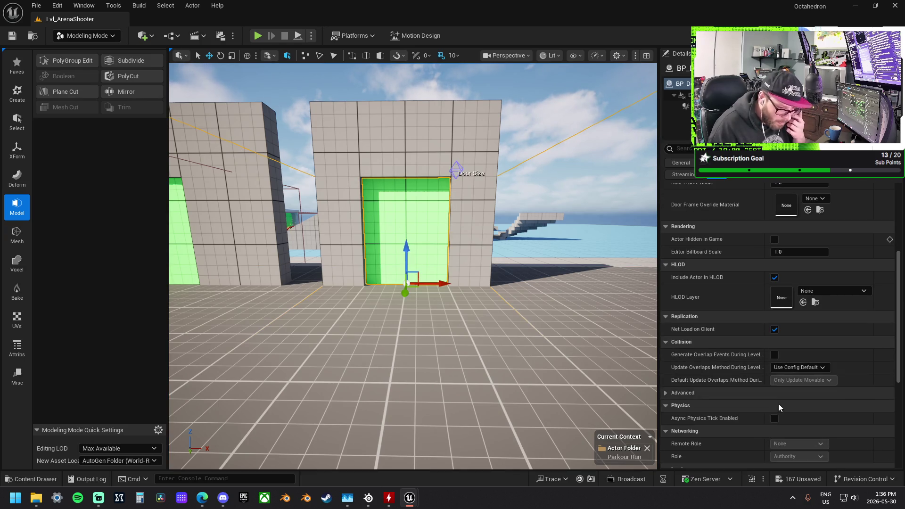
{"action": "scroll", "coordinate": [761, 266], "scroll_direction": "up", "scroll_amount": 3}
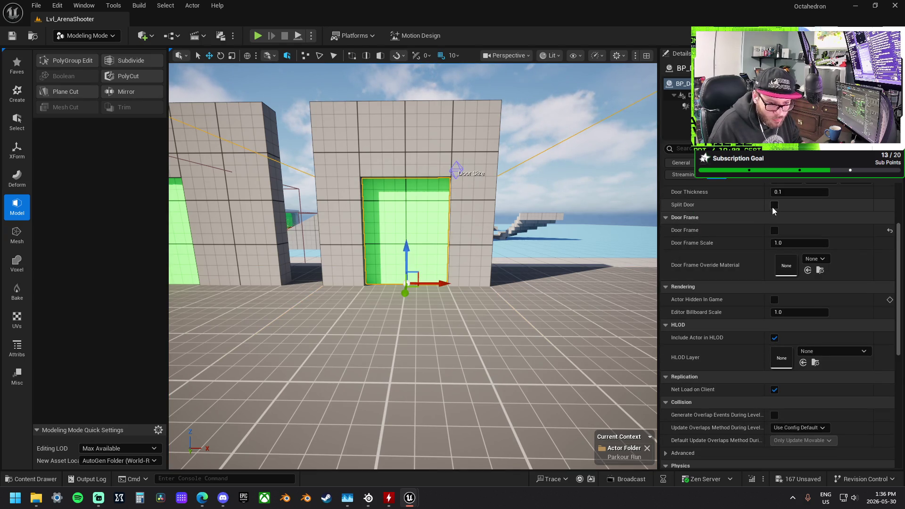
{"action": "left_click", "coordinate": [773, 205]}
Frame the split door and start another play-test
{"action": "key", "text": "f"}
{"action": "scroll", "coordinate": [385, 74], "scroll_direction": "down", "scroll_amount": 5}
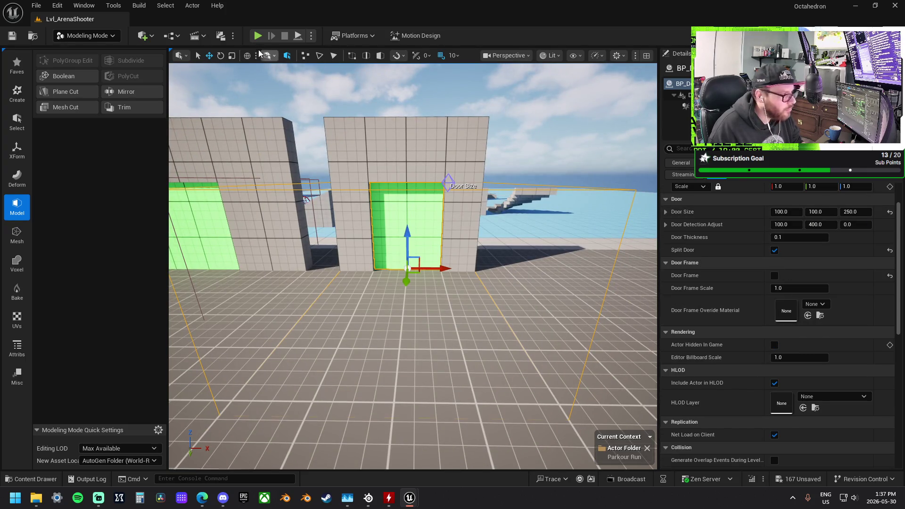
{"action": "left_click", "coordinate": [257, 37]}
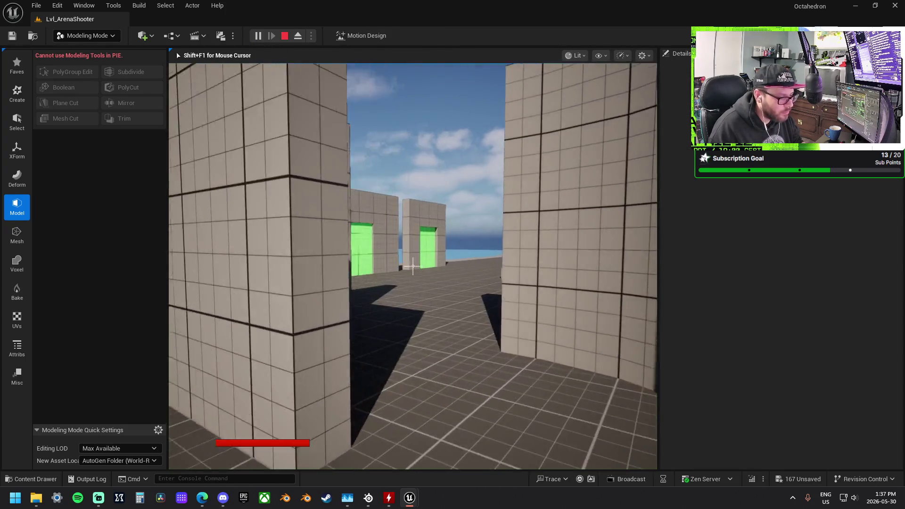
Walk through the green doorway and back in the play-test, then stop
{"action": "key", "text": "w"}
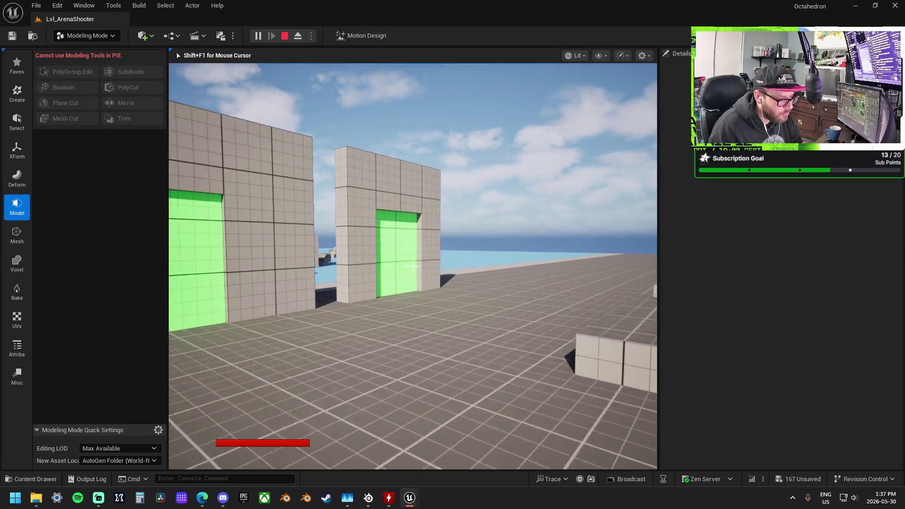
{"action": "key", "text": "w"}
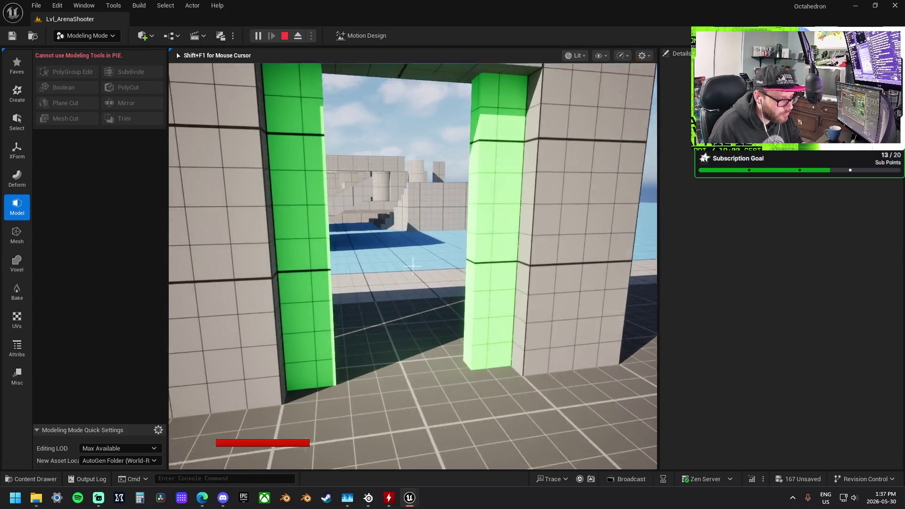
{"action": "key", "text": "w"}
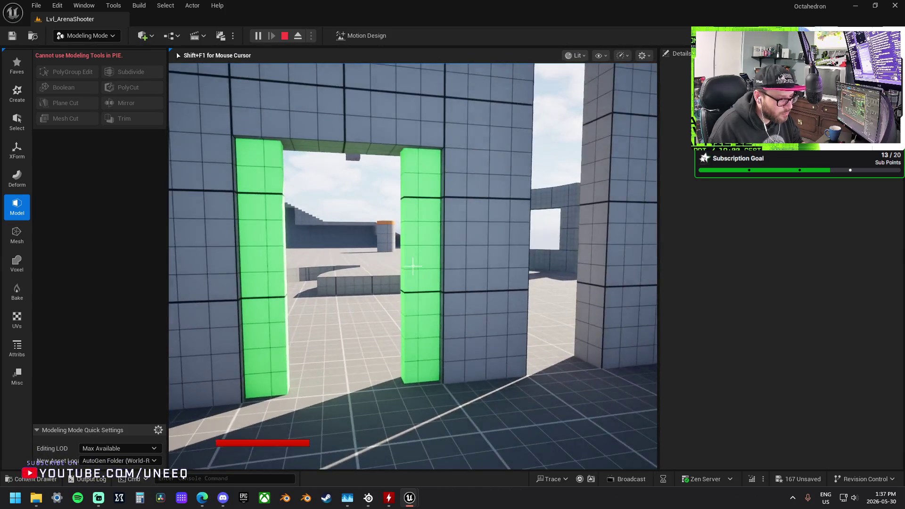
{"action": "key", "text": "w"}
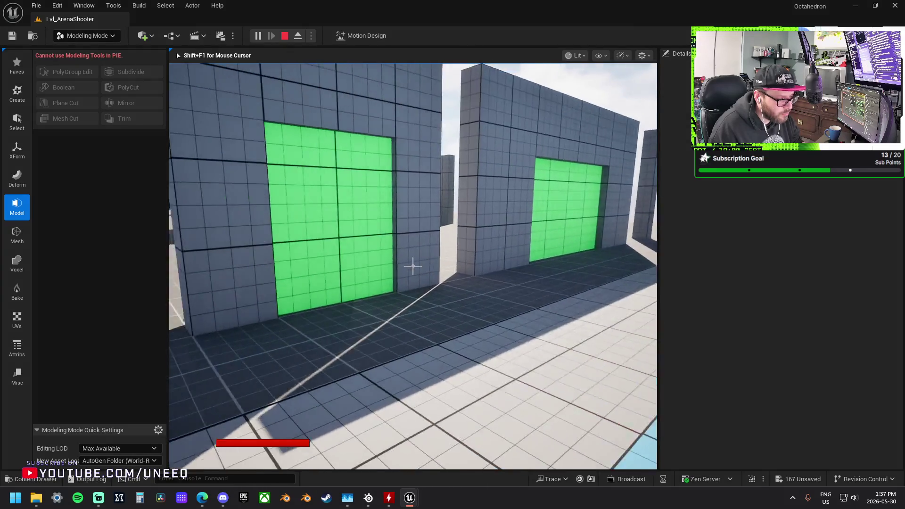
{"action": "key", "text": "w"}
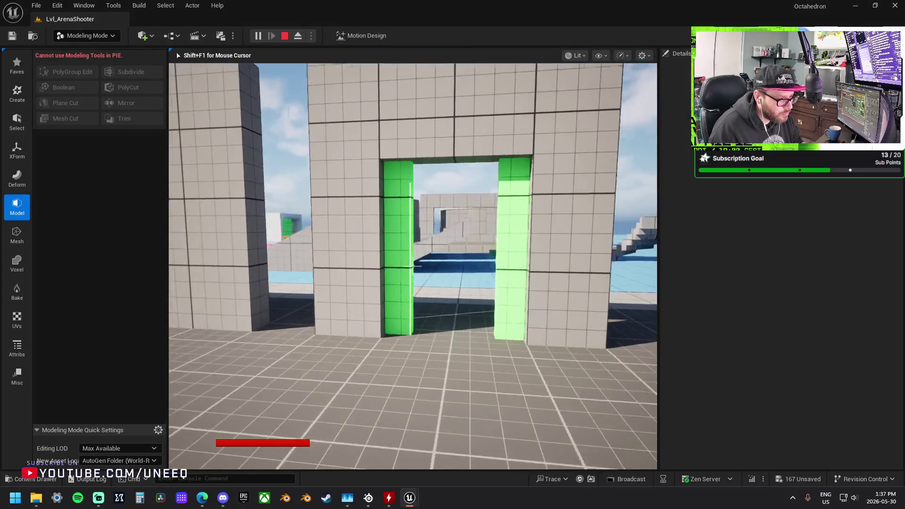
{"action": "key", "text": "Escape"}
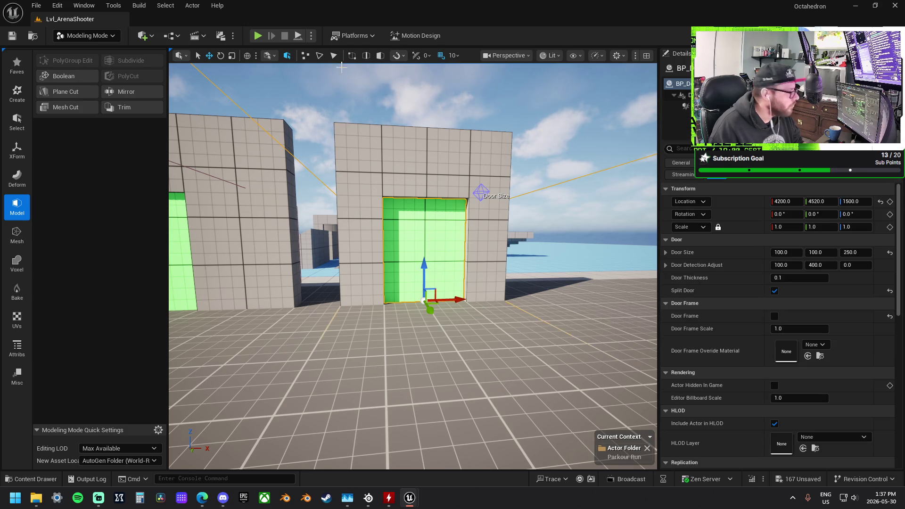
Run a second play-test with Alt+P, walking past the green door panel
{"action": "key", "text": "alt+p"}
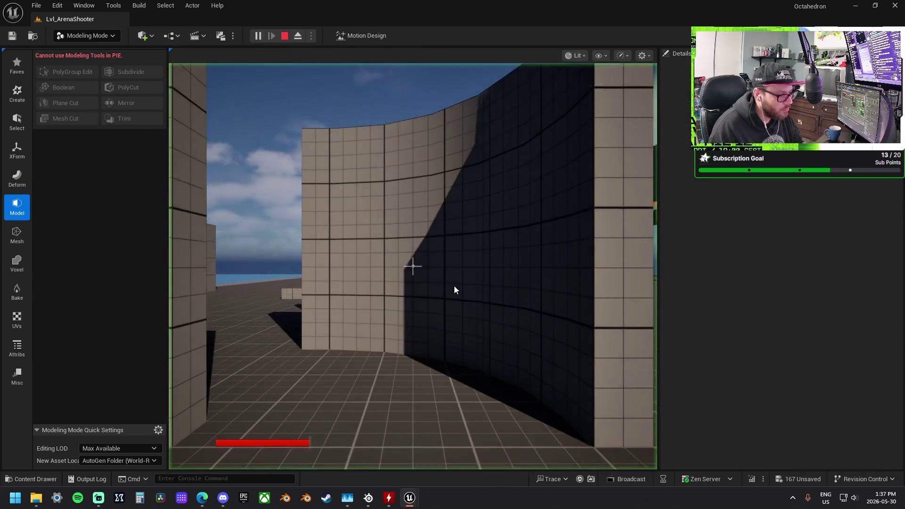
{"action": "key", "text": "w"}
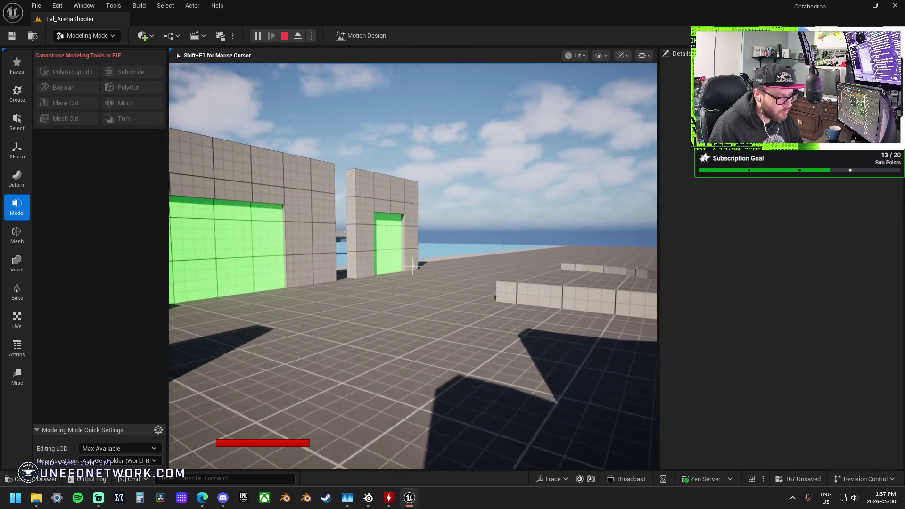
{"action": "key", "text": "w"}
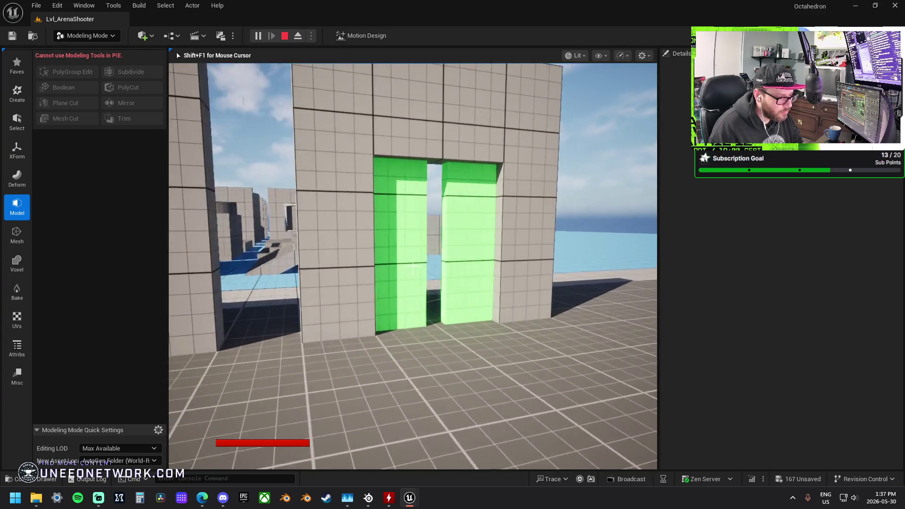
{"action": "key", "text": "w"}
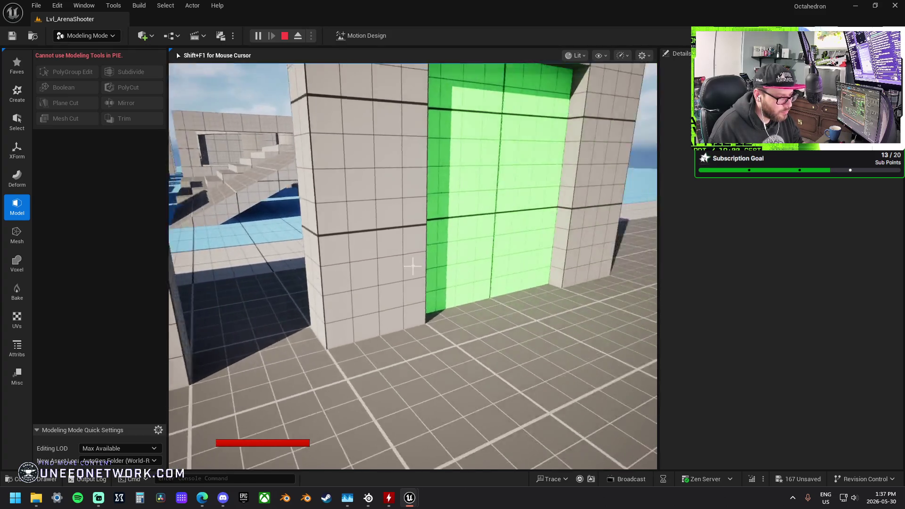
{"action": "key", "text": "w"}
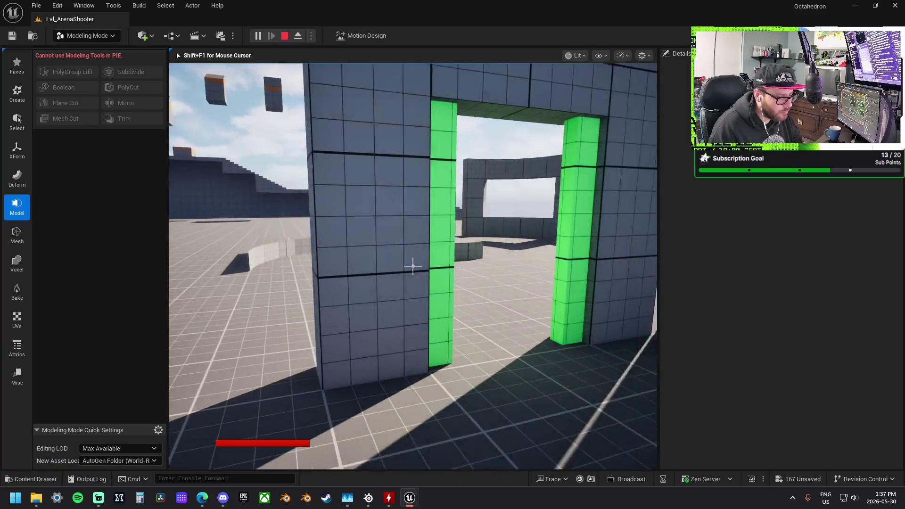
{"action": "key", "text": "Escape"}
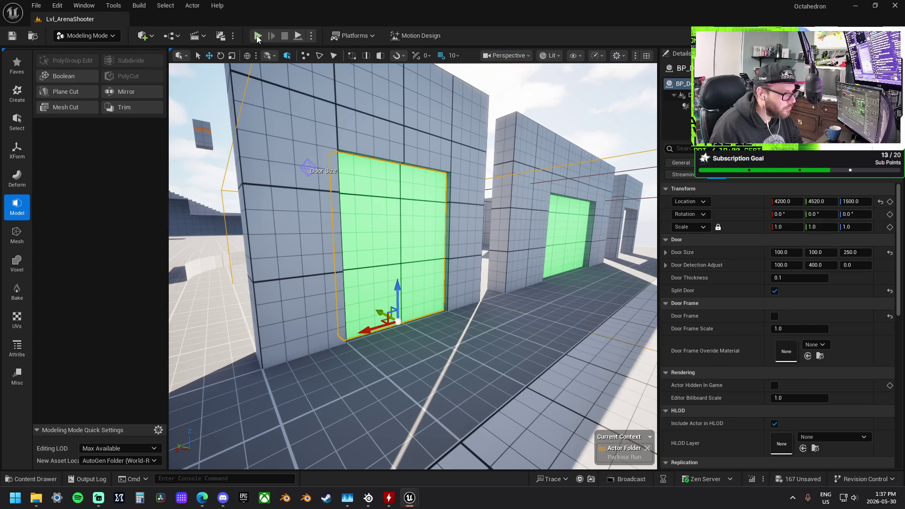
Run a third play-test, watching the split panels open, then return to editing
{"action": "key", "text": "alt+p"}
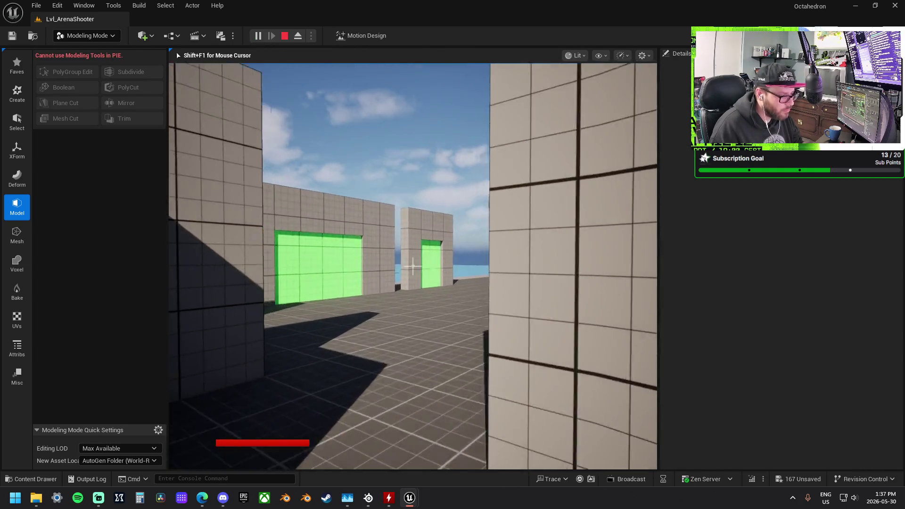
{"action": "key", "text": "w"}
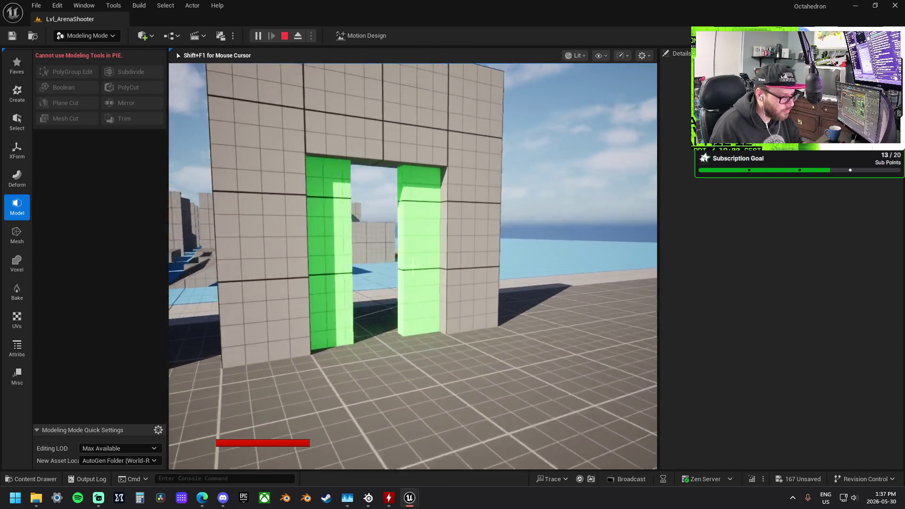
{"action": "key", "text": "w"}
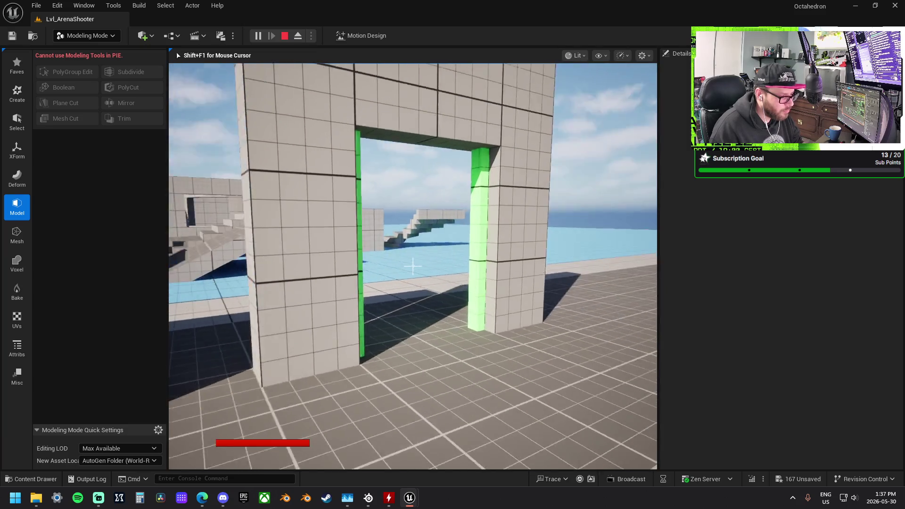
{"action": "key", "text": "w"}
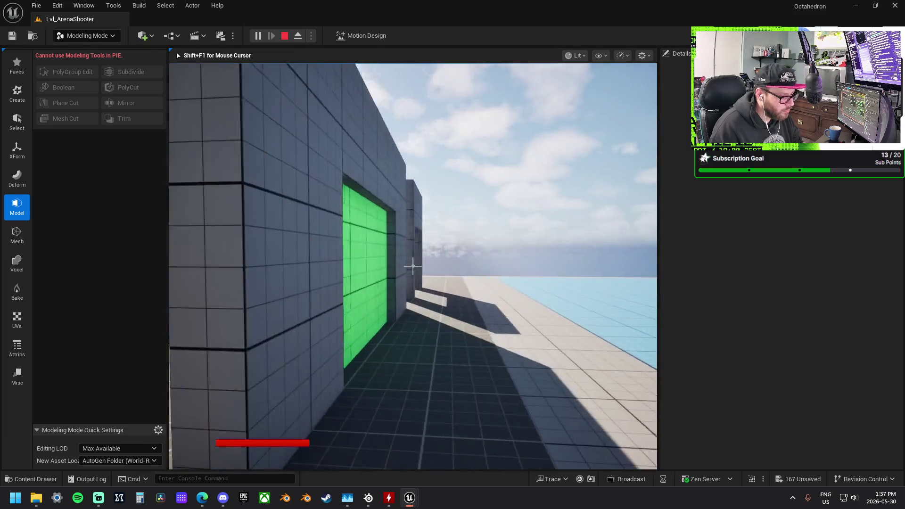
{"action": "key", "text": "w"}
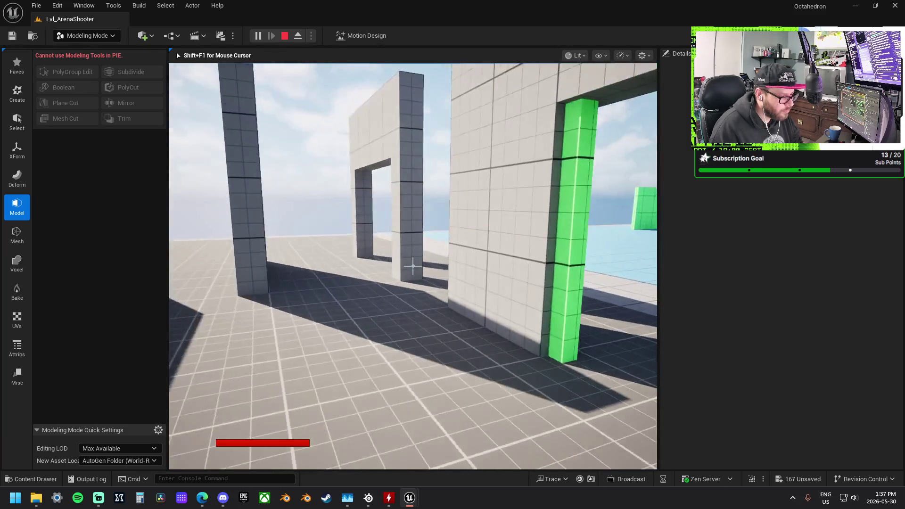
{"action": "key", "text": "w"}
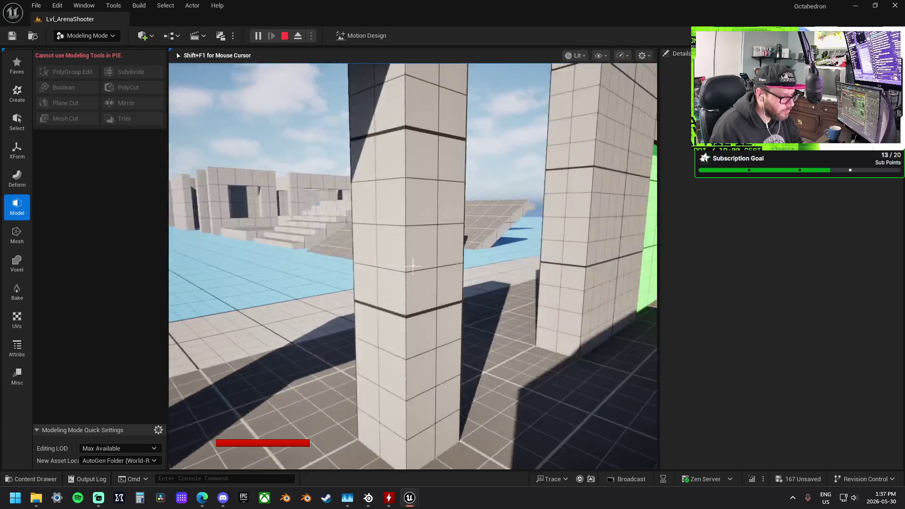
{"action": "key", "text": "w"}
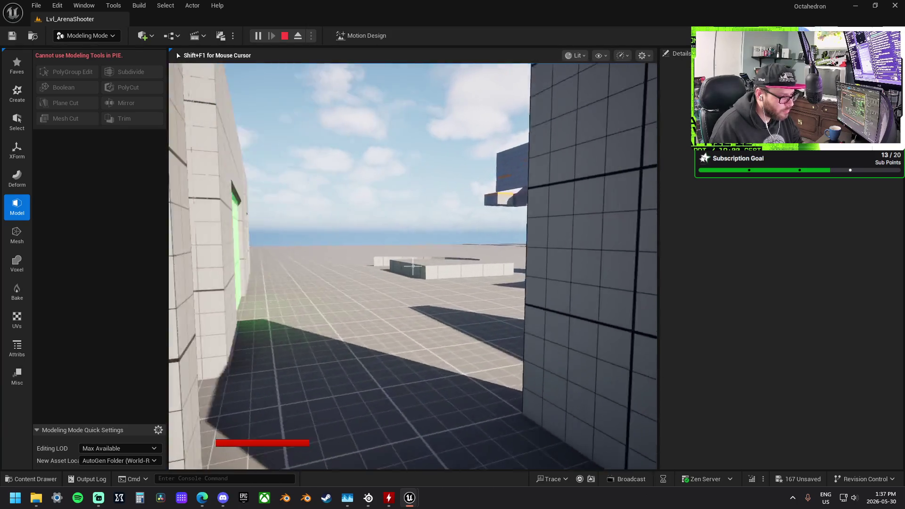
{"action": "key", "text": "w"}
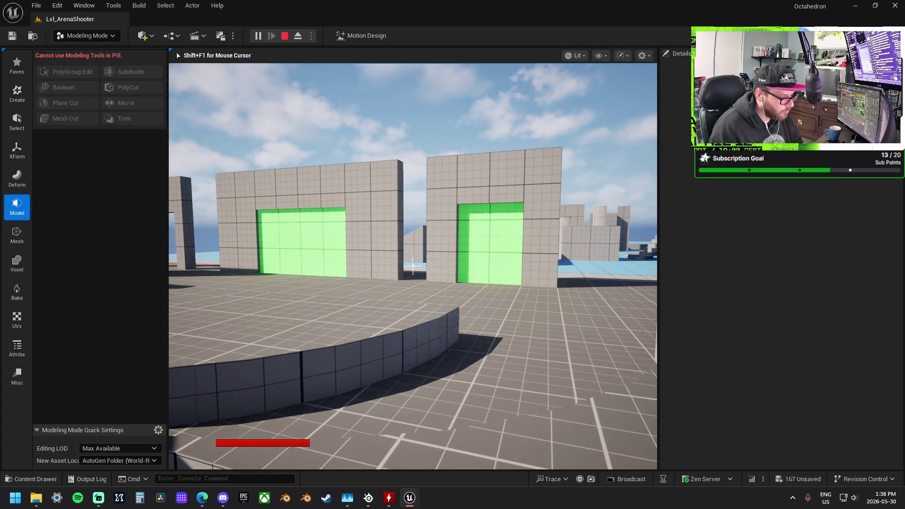
{"action": "key", "text": "Escape"}
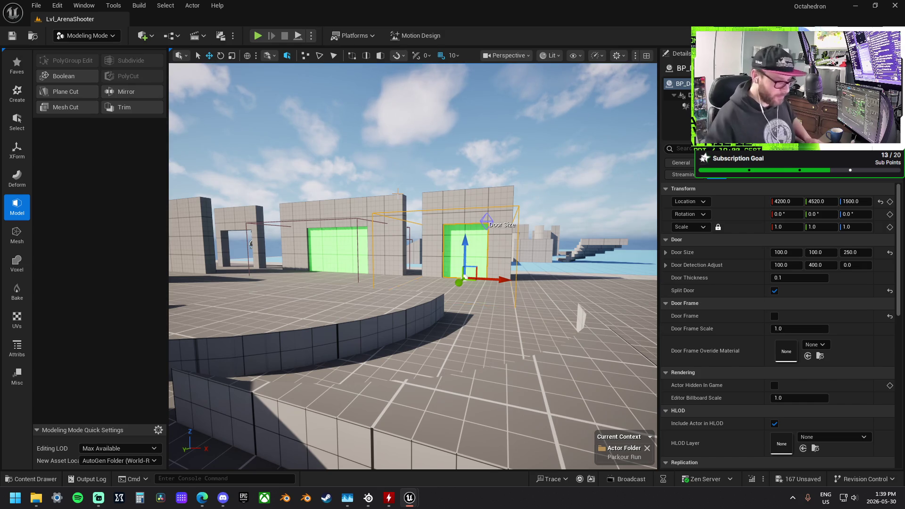
Select the cylinder pillar, undo a stray duplicate, and set grid snapping to 100
{"action": "mouse_move", "coordinate": [413, 265]}
{"action": "left_mouse_down"}
{"action": "mouse_move", "coordinate": [415, 226]}
{"action": "mouse_move", "coordinate": [417, 311]}
{"action": "mouse_move", "coordinate": [450, 285]}
{"action": "mouse_move", "coordinate": [307, 294]}
{"action": "mouse_move", "coordinate": [373, 285]}
{"action": "left_mouse_up"}
{"action": "left_click", "coordinate": [424, 287]}
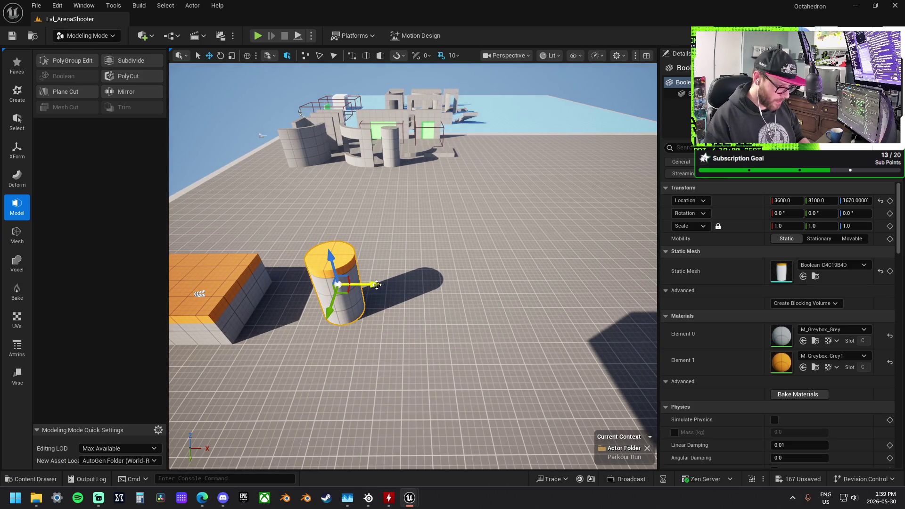
{"action": "left_click_drag", "start_coordinate": [376, 285], "coordinate": [589, 296]}
{"action": "mouse_move", "coordinate": [483, 283]}
{"action": "left_mouse_down"}
{"action": "mouse_move", "coordinate": [424, 282]}
{"action": "mouse_move", "coordinate": [529, 289]}
{"action": "mouse_move", "coordinate": [394, 281]}
{"action": "left_mouse_up"}
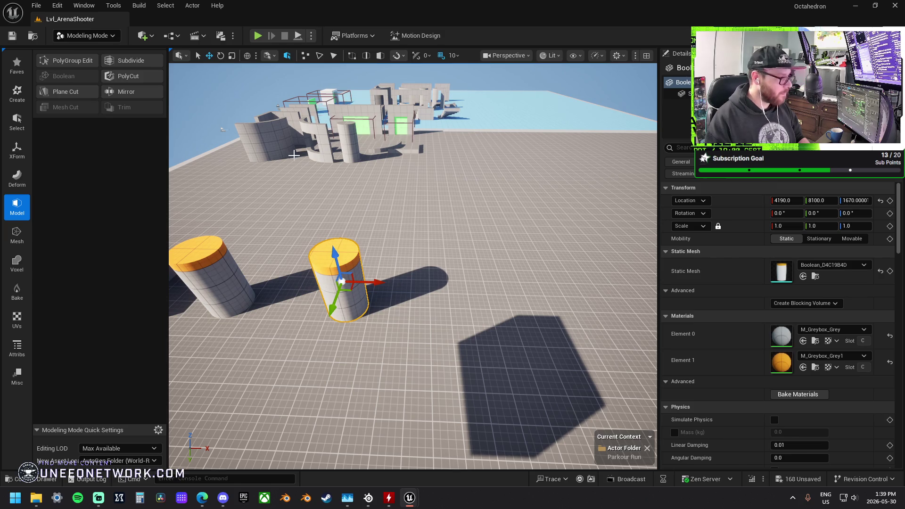
{"action": "key", "text": "ctrl+z"}
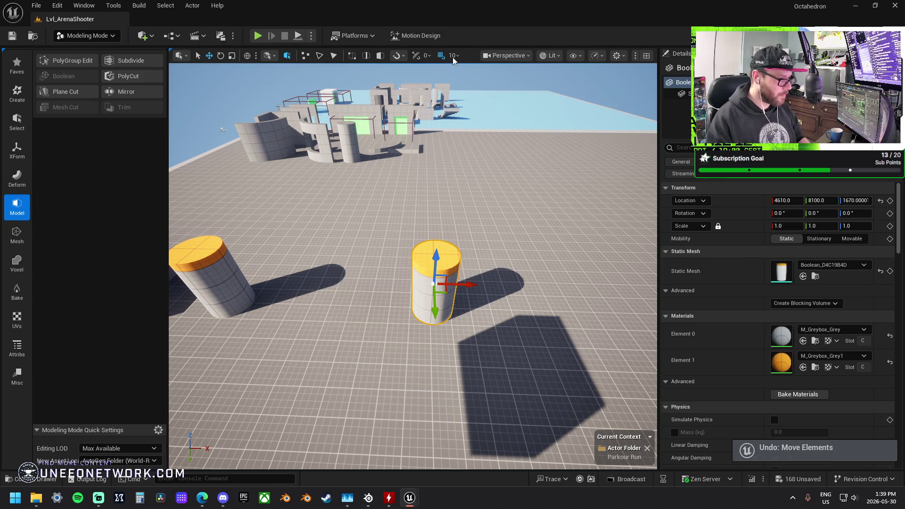
{"action": "key", "text": "ctrl+z"}
{"action": "left_click", "coordinate": [452, 57]}
{"action": "left_click", "coordinate": [472, 113]}
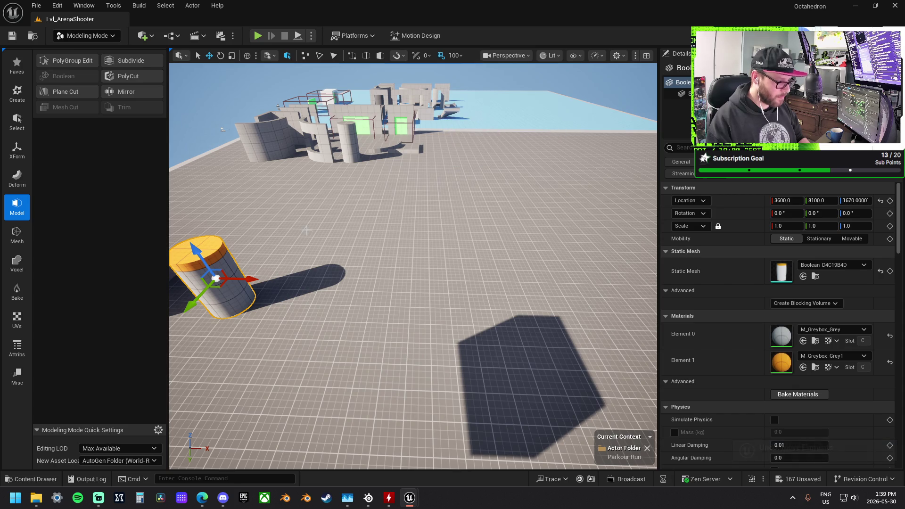
Alt-drag cylinder duplicates to X 4200 and X 4800 along the row
{"action": "mouse_move", "coordinate": [260, 277]}
{"action": "left_mouse_down"}
{"action": "mouse_move", "coordinate": [397, 285]}
{"action": "mouse_move", "coordinate": [396, 273]}
{"action": "mouse_move", "coordinate": [410, 273]}
{"action": "mouse_move", "coordinate": [409, 311]}
{"action": "mouse_move", "coordinate": [396, 285]}
{"action": "left_mouse_up"}
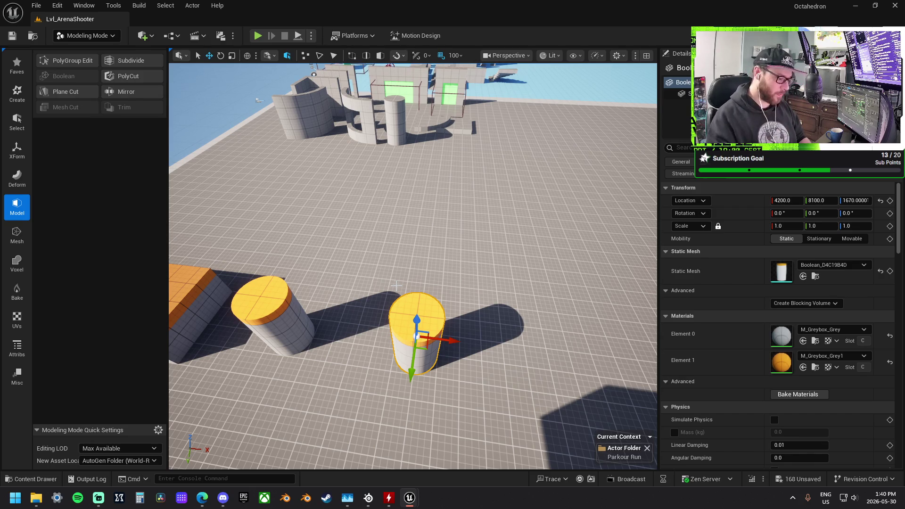
{"action": "left_click_drag", "start_coordinate": [396, 285], "coordinate": [270, 328]}
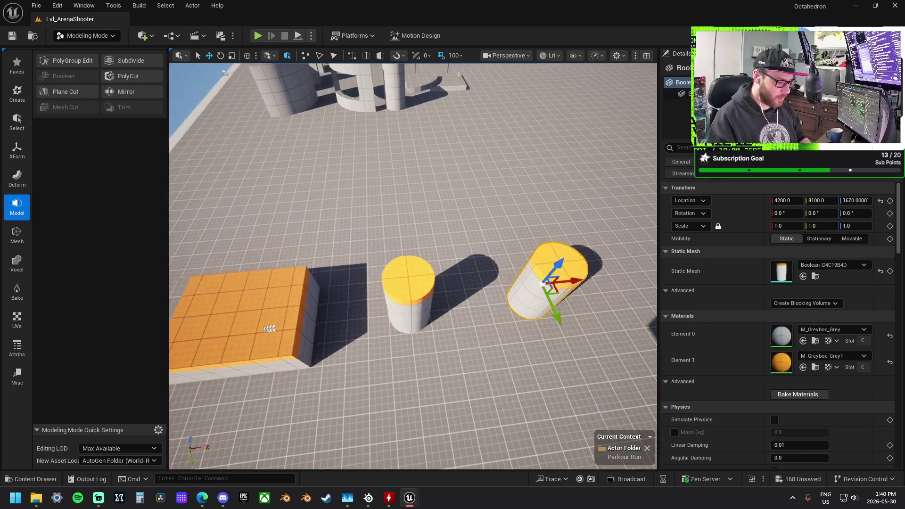
{"action": "key", "text": "f"}
{"action": "mouse_move", "coordinate": [438, 267]}
{"action": "left_mouse_down"}
{"action": "mouse_move", "coordinate": [576, 275]}
{"action": "mouse_move", "coordinate": [380, 289]}
{"action": "mouse_move", "coordinate": [402, 278]}
{"action": "left_mouse_up"}
{"action": "left_click", "coordinate": [401, 277]}
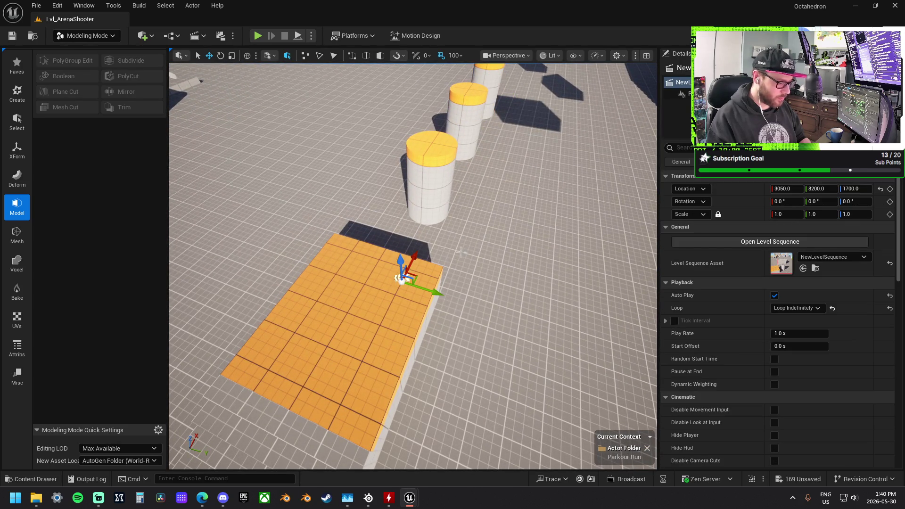
Select the three cylinder pillars at X 3600, 4200, 4800, then reselect the front one
{"action": "left_click_drag", "start_coordinate": [424, 264], "coordinate": [399, 243]}
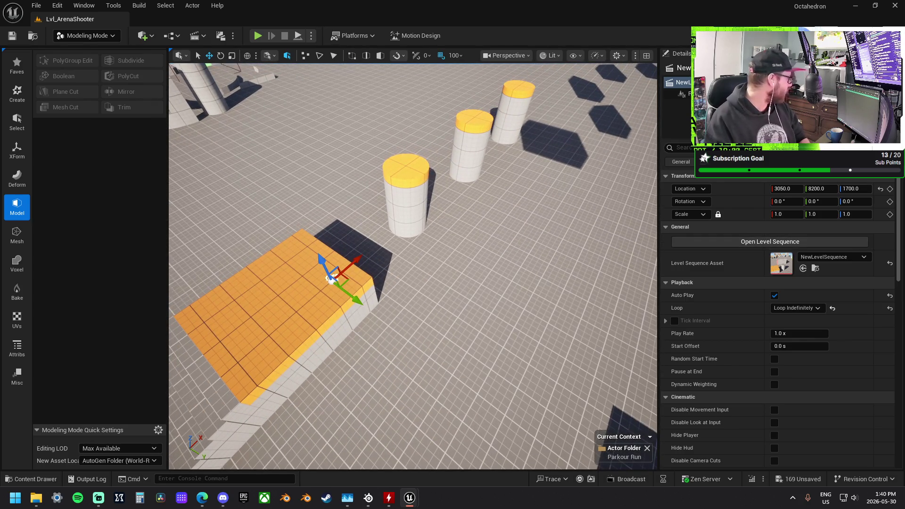
{"action": "key", "text": "Escape"}
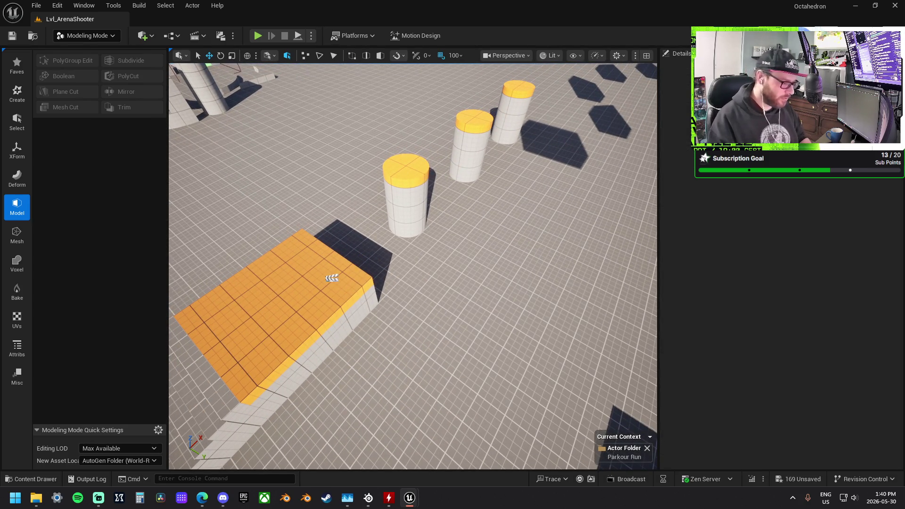
{"action": "left_click", "coordinate": [405, 198]}
{"action": "left_click", "coordinate": [462, 198], "text": "ctrl"}
{"action": "left_click", "coordinate": [498, 157], "text": "ctrl"}
{"action": "left_click_drag", "start_coordinate": [498, 157], "coordinate": [516, 176]}
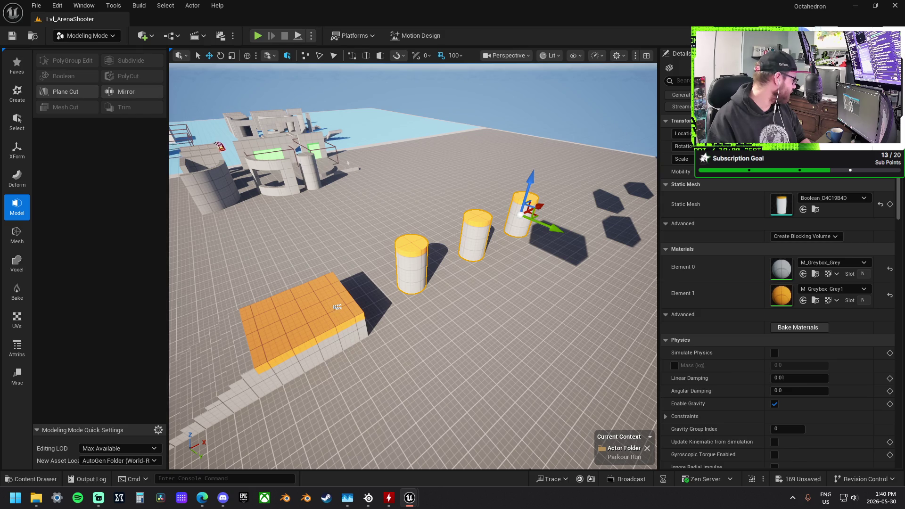
{"action": "key", "text": "Escape"}
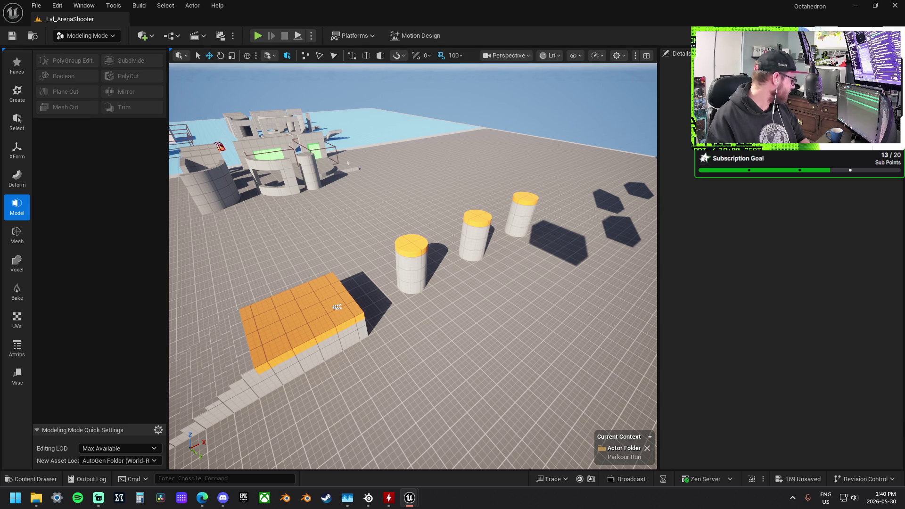
{"action": "left_click", "coordinate": [411, 266]}
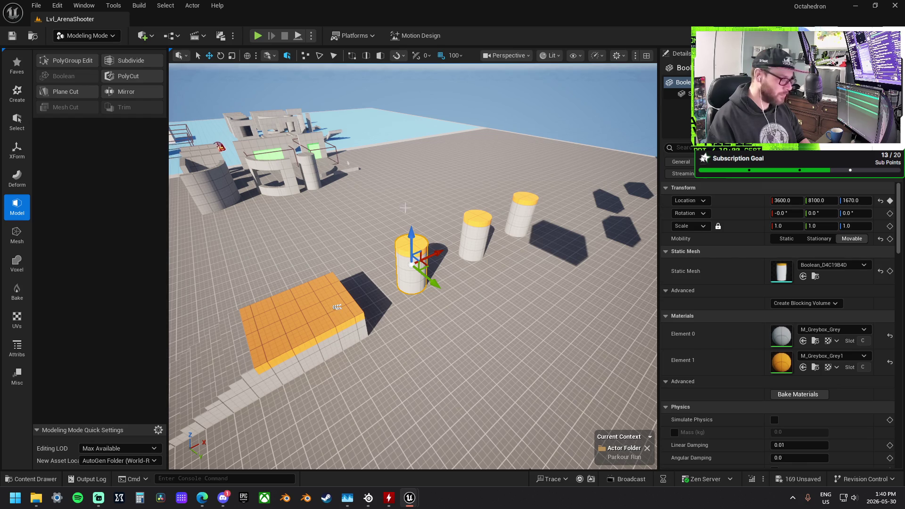
Select all three cylinder pillars and try moving them along X, then undo
{"action": "mouse_move", "coordinate": [405, 207]}
{"action": "left_mouse_down"}
{"action": "mouse_move", "coordinate": [405, 190]}
{"action": "mouse_move", "coordinate": [126, 189]}
{"action": "left_mouse_up"}
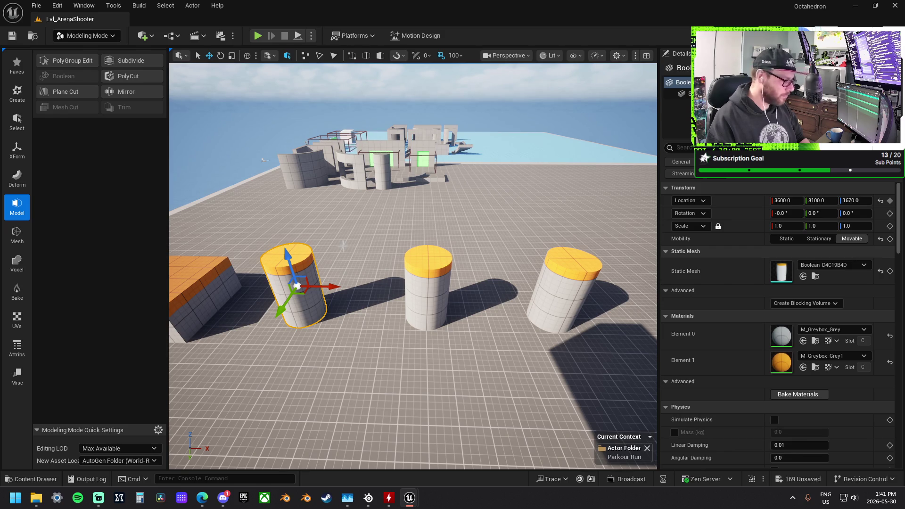
{"action": "mouse_move", "coordinate": [408, 298]}
{"action": "left_mouse_down"}
{"action": "mouse_move", "coordinate": [408, 309]}
{"action": "mouse_move", "coordinate": [408, 298]}
{"action": "left_mouse_up"}
{"action": "left_click", "coordinate": [428, 283], "text": "ctrl"}
{"action": "left_click", "coordinate": [501, 276], "text": "ctrl"}
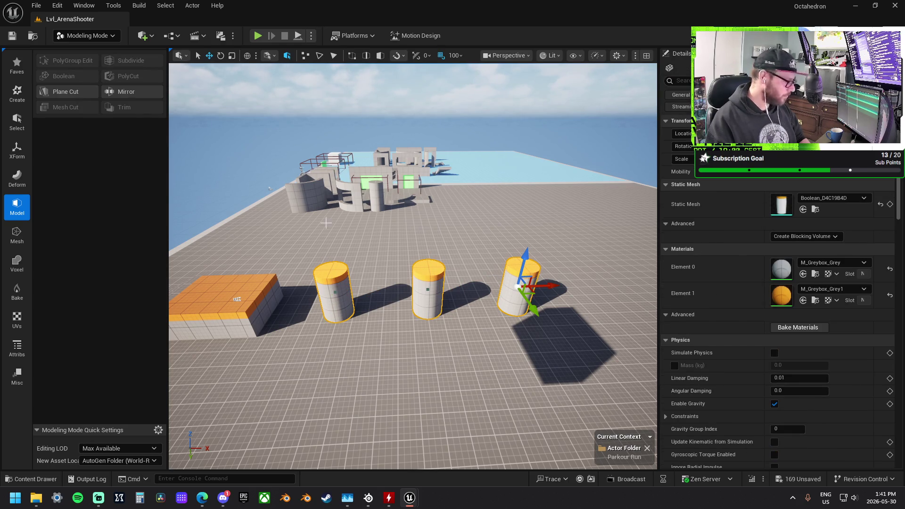
{"action": "mouse_move", "coordinate": [541, 285]}
{"action": "left_mouse_down"}
{"action": "mouse_move", "coordinate": [523, 287]}
{"action": "mouse_move", "coordinate": [540, 287]}
{"action": "left_mouse_up"}
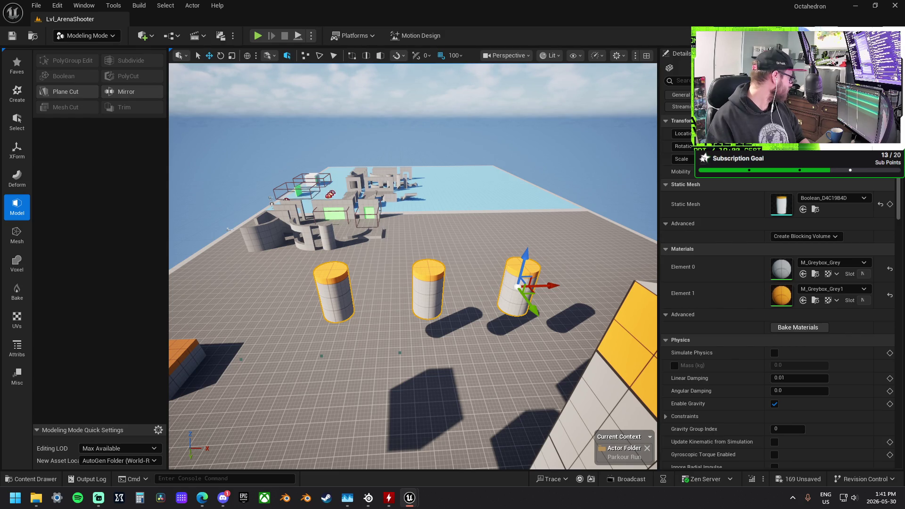
{"action": "key", "text": "ctrl+z"}
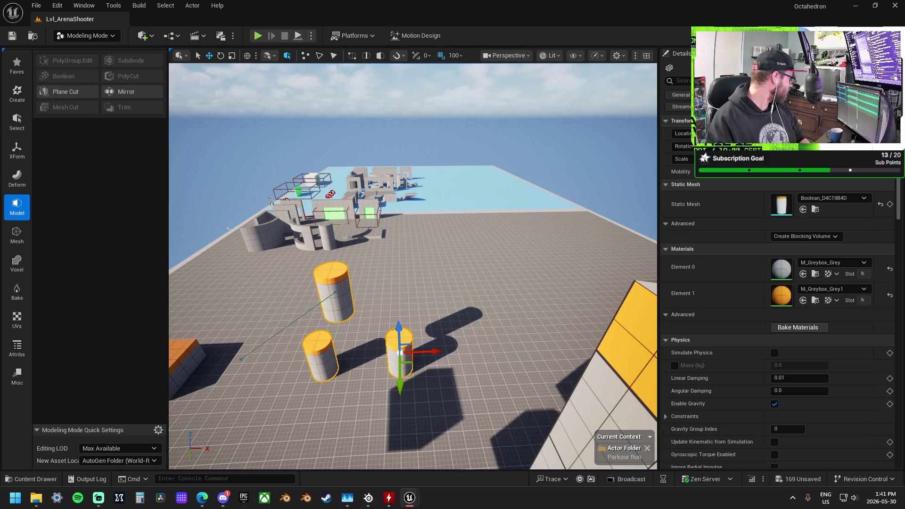
Lift the selected cylinders up and to the right, undoing the first attempt
{"action": "mouse_move", "coordinate": [259, 231]}
{"action": "left_mouse_down"}
{"action": "mouse_move", "coordinate": [287, 221]}
{"action": "mouse_move", "coordinate": [435, 292]}
{"action": "left_mouse_up"}
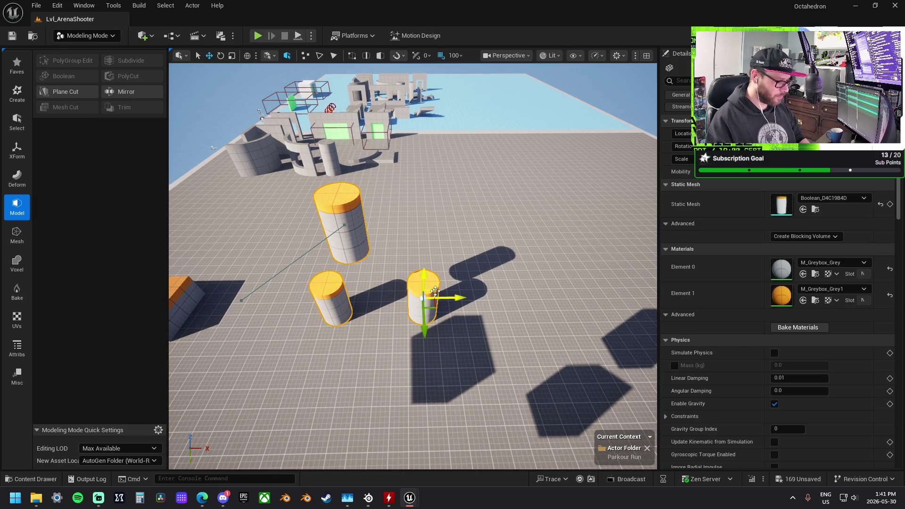
{"action": "mouse_move", "coordinate": [435, 291]}
{"action": "left_mouse_down"}
{"action": "mouse_move", "coordinate": [497, 262]}
{"action": "mouse_move", "coordinate": [512, 228]}
{"action": "left_mouse_up"}
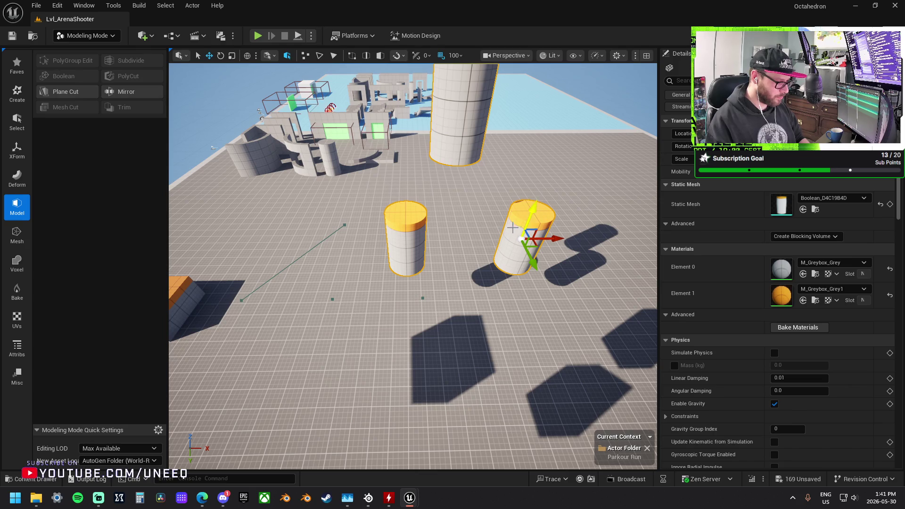
{"action": "key", "text": "ctrl+z"}
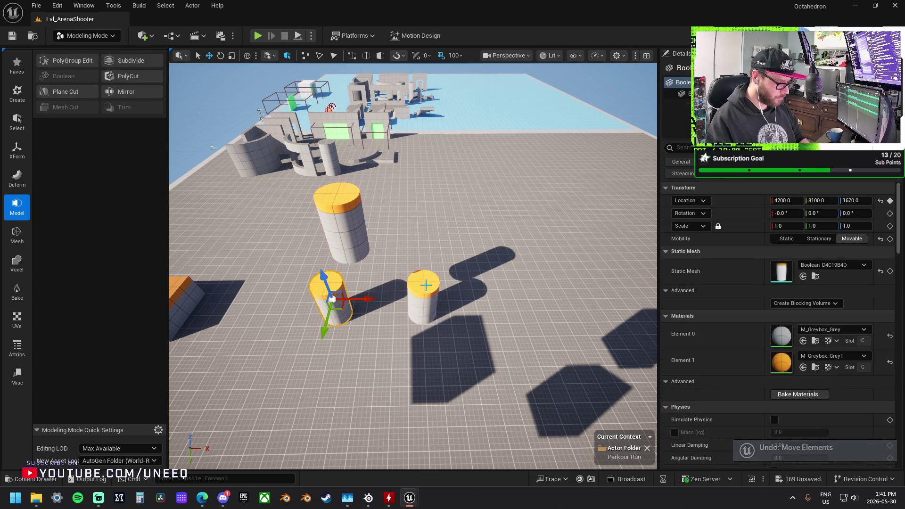
{"action": "mouse_move", "coordinate": [436, 292]}
{"action": "left_mouse_down"}
{"action": "mouse_move", "coordinate": [508, 278]}
{"action": "mouse_move", "coordinate": [537, 243]}
{"action": "mouse_move", "coordinate": [565, 136]}
{"action": "mouse_move", "coordinate": [587, 131]}
{"action": "mouse_move", "coordinate": [601, 98]}
{"action": "left_mouse_up"}
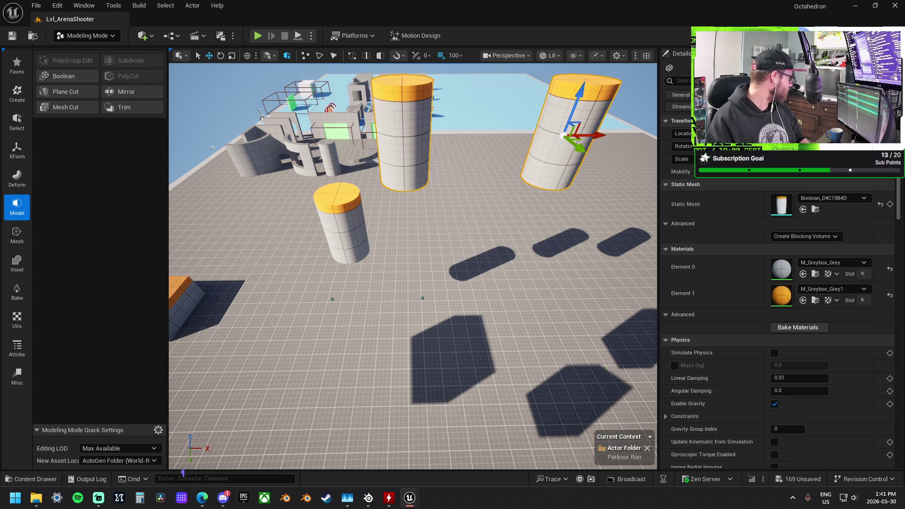
{"action": "left_click", "coordinate": [403, 141]}
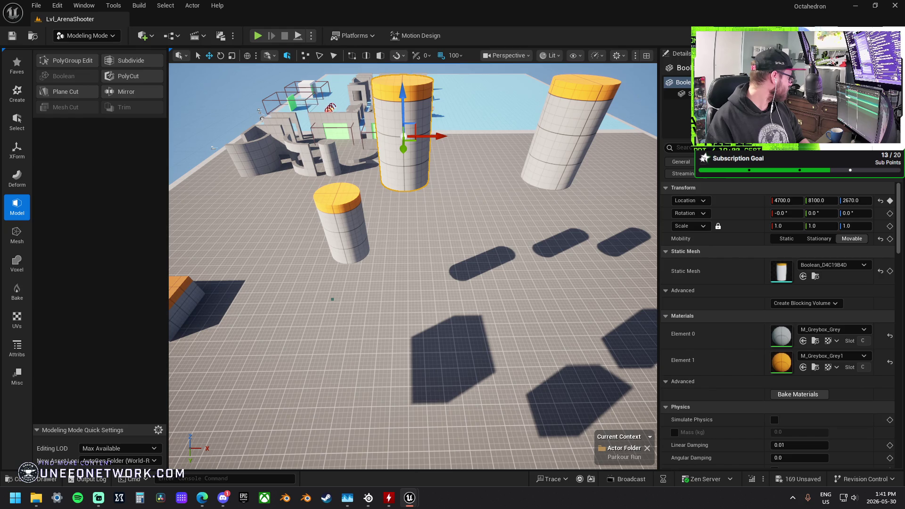
{"action": "key", "text": "ctrl+z"}
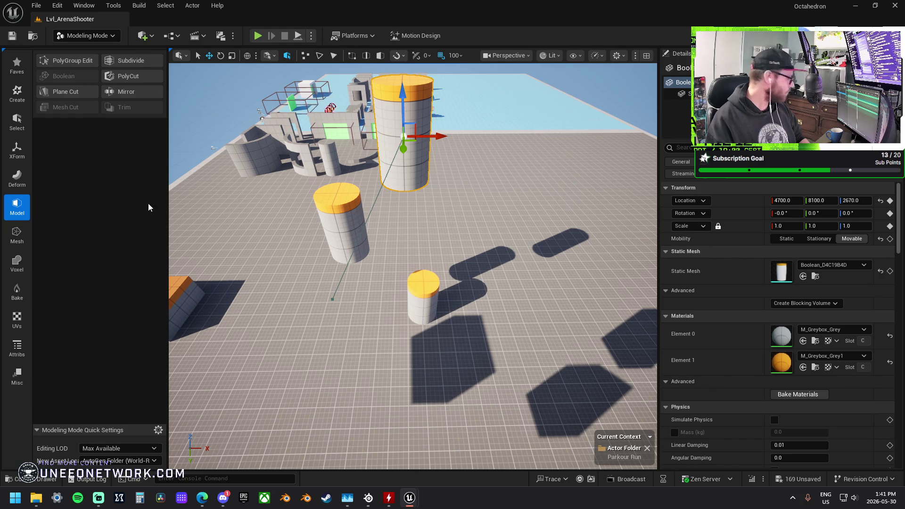
Raise the short cylinder up and along X, then check the other raised cylinders
{"action": "left_click", "coordinate": [433, 292]}
{"action": "mouse_move", "coordinate": [434, 290]}
{"action": "left_mouse_down"}
{"action": "mouse_move", "coordinate": [457, 271]}
{"action": "mouse_move", "coordinate": [487, 203]}
{"action": "mouse_move", "coordinate": [502, 193]}
{"action": "left_mouse_up"}
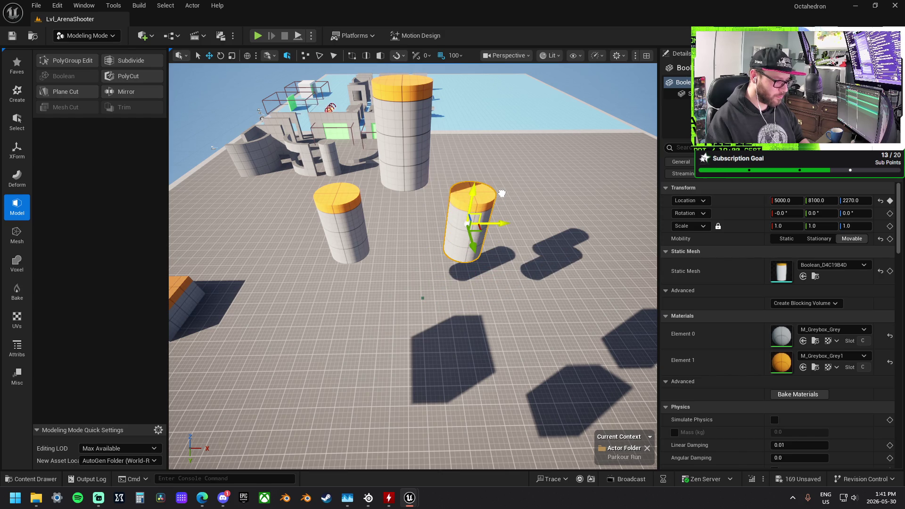
{"action": "left_click_drag", "start_coordinate": [422, 298], "coordinate": [466, 221]}
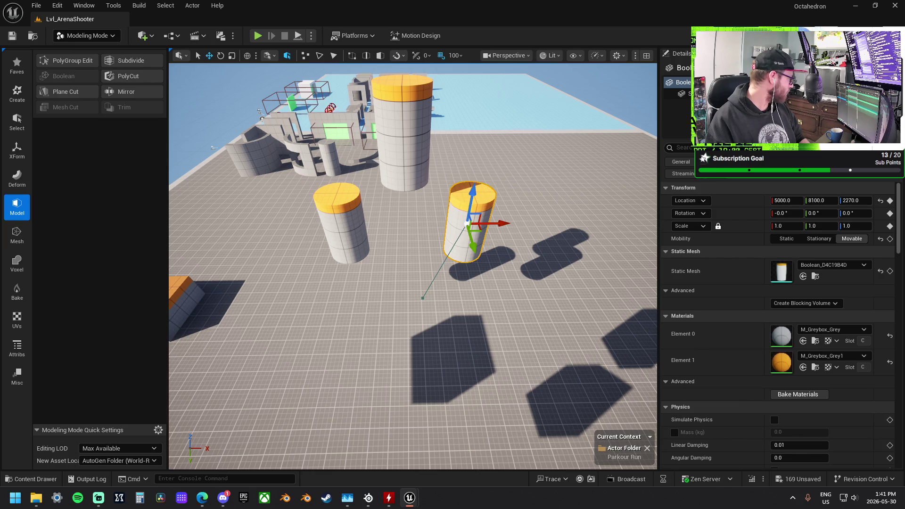
{"action": "mouse_move", "coordinate": [330, 294]}
{"action": "left_mouse_down"}
{"action": "mouse_move", "coordinate": [203, 294]}
{"action": "mouse_move", "coordinate": [226, 292]}
{"action": "left_mouse_up"}
{"action": "left_click", "coordinate": [433, 211]}
{"action": "mouse_move", "coordinate": [452, 198]}
{"action": "left_mouse_down"}
{"action": "mouse_move", "coordinate": [453, 170]}
{"action": "mouse_move", "coordinate": [490, 160]}
{"action": "mouse_move", "coordinate": [521, 239]}
{"action": "mouse_move", "coordinate": [523, 230]}
{"action": "left_mouse_up"}
{"action": "left_click", "coordinate": [496, 160]}
{"action": "left_click", "coordinate": [520, 243]}
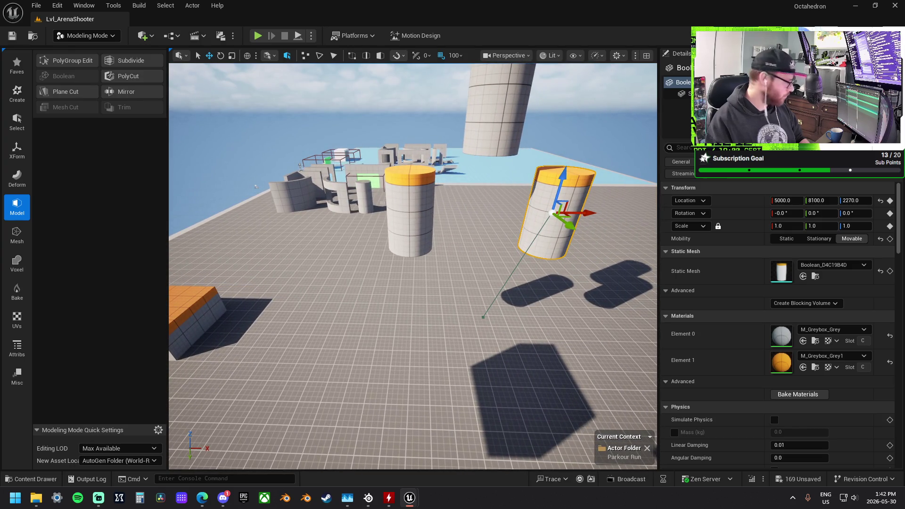
Undo and redo the cylinder moves, leaving one pillar raised at 5000, 8100, 1857
{"action": "key", "text": "ctrl+z"}
{"action": "key", "text": "ctrl+z"}
{"action": "key", "text": "ctrl+z"}
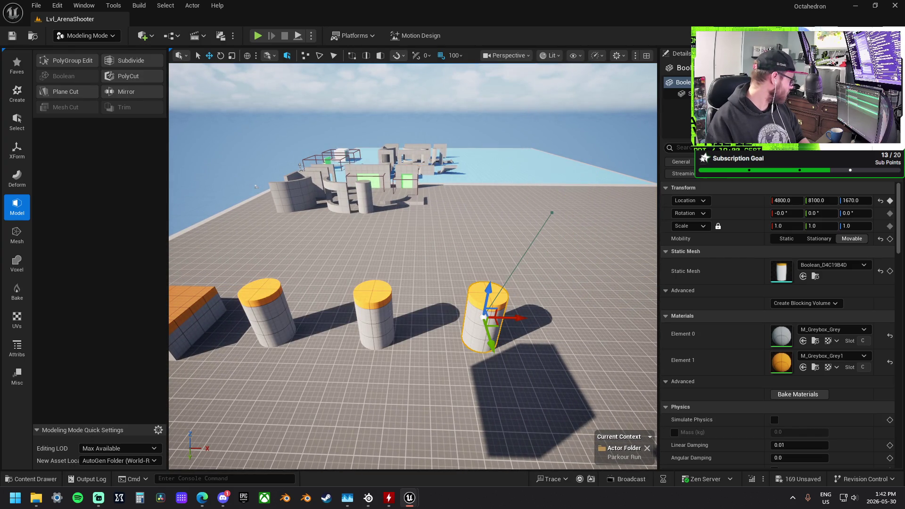
{"action": "key", "text": "ctrl+z"}
{"action": "key", "text": "ctrl+z"}
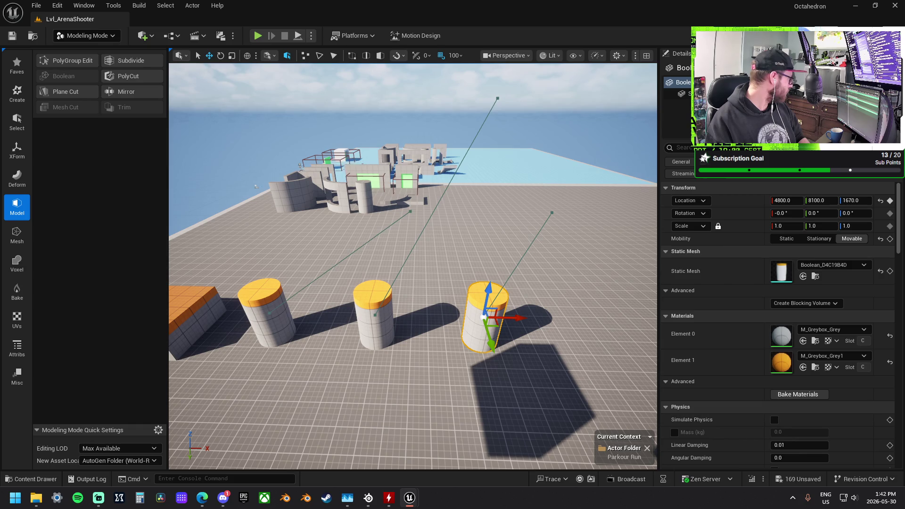
{"action": "key", "text": "ctrl+y"}
{"action": "key", "text": "ctrl+y"}
{"action": "key", "text": "ctrl+y"}
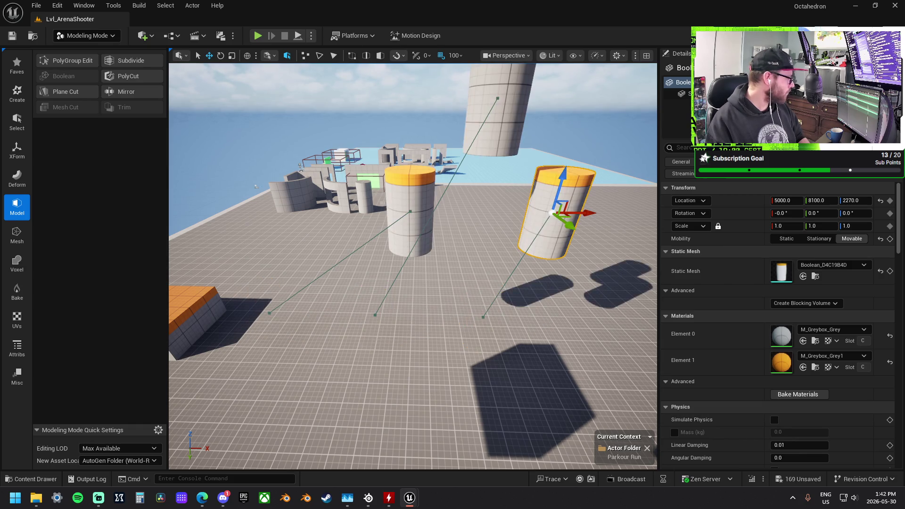
{"action": "key", "text": "ctrl+z"}
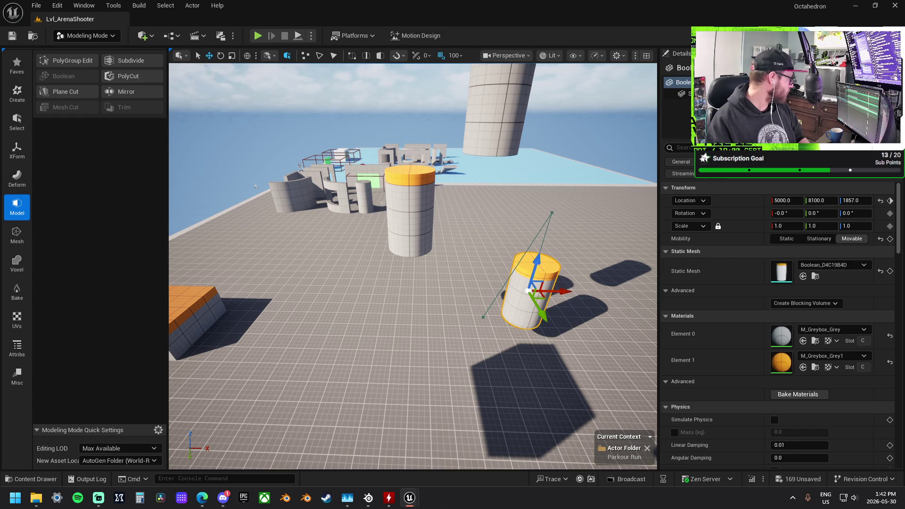
{"action": "key", "text": "ctrl+z"}
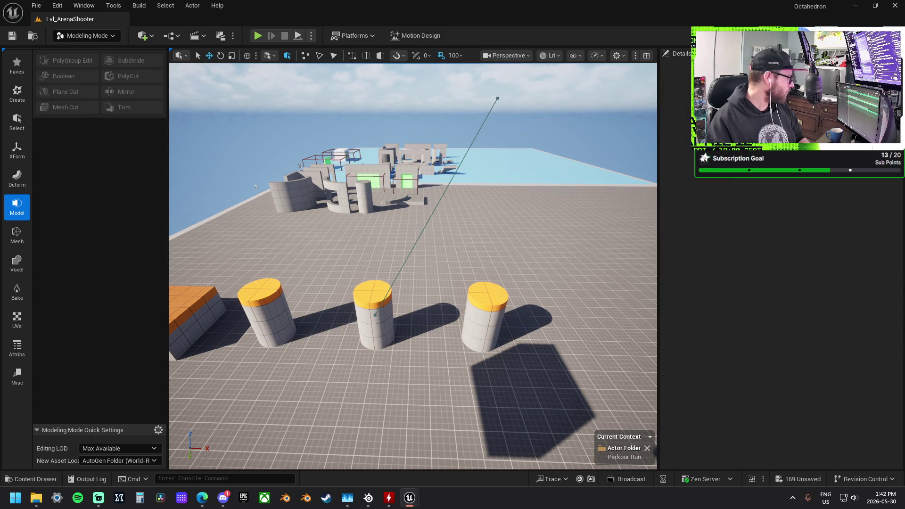
{"action": "key", "text": "ctrl+y"}
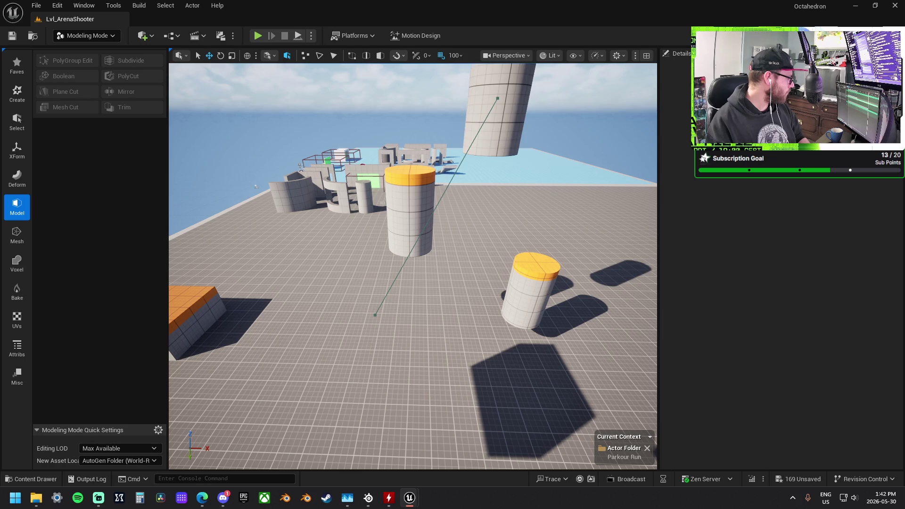
{"action": "key", "text": "ctrl+z"}
{"action": "key", "text": "ctrl+z"}
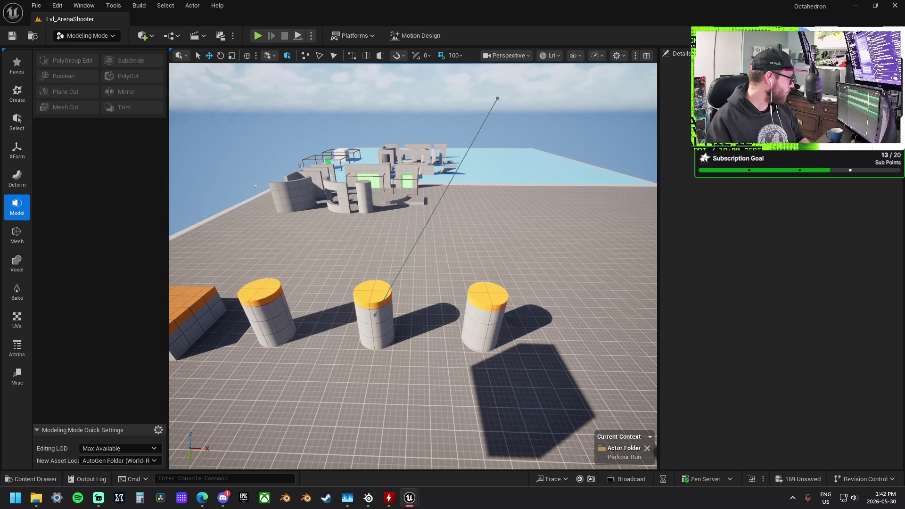
{"action": "key", "text": "ctrl+z"}
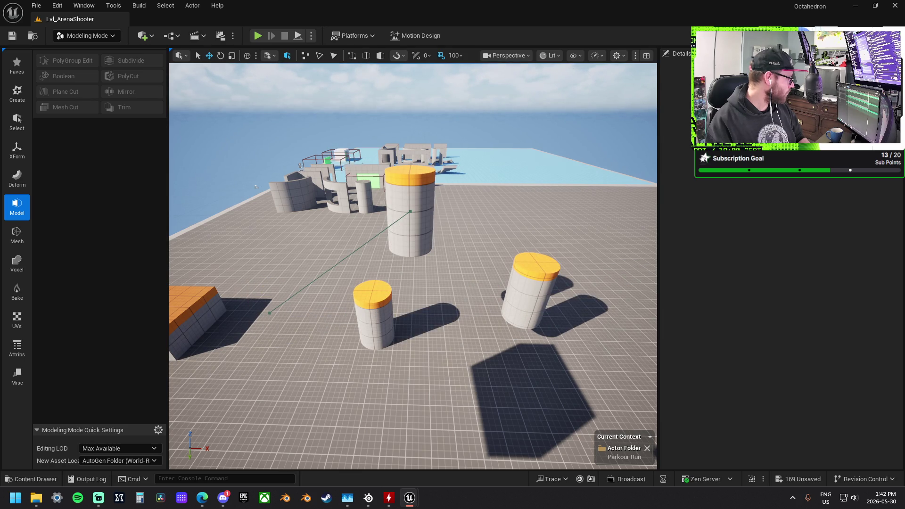
{"action": "key", "text": "ctrl+z"}
{"action": "mouse_move", "coordinate": [357, 293]}
{"action": "left_mouse_down"}
{"action": "mouse_move", "coordinate": [348, 339]}
{"action": "mouse_move", "coordinate": [386, 234]}
{"action": "mouse_move", "coordinate": [358, 242]}
{"action": "left_mouse_up"}
Move the middle cylinder pillar up along the run and lower the grey box platform to height 1600
{"action": "left_click", "coordinate": [384, 230]}
{"action": "mouse_move", "coordinate": [268, 273]}
{"action": "left_mouse_down"}
{"action": "mouse_move", "coordinate": [424, 242]}
{"action": "mouse_move", "coordinate": [424, 263]}
{"action": "mouse_move", "coordinate": [351, 240]}
{"action": "left_mouse_up"}
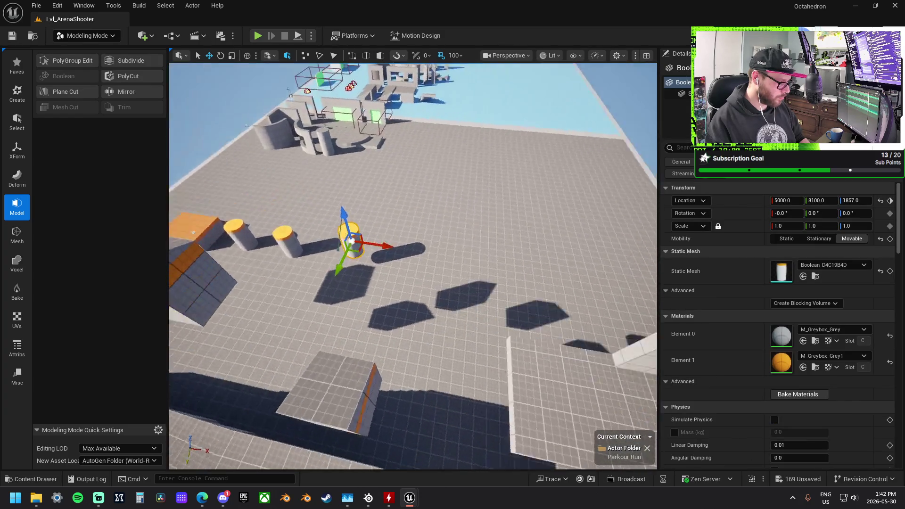
{"action": "left_click", "coordinate": [282, 345]}
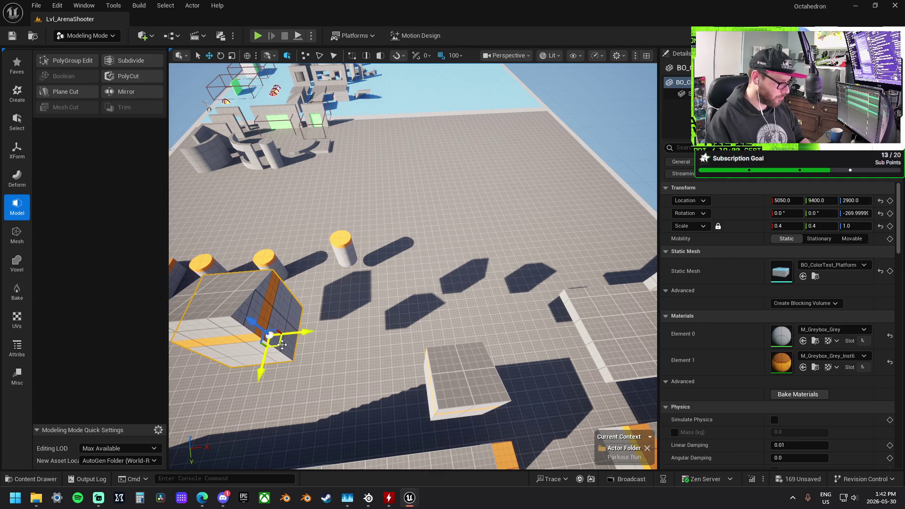
{"action": "mouse_move", "coordinate": [282, 345]}
{"action": "left_mouse_down"}
{"action": "mouse_move", "coordinate": [396, 236]}
{"action": "mouse_move", "coordinate": [384, 184]}
{"action": "mouse_move", "coordinate": [403, 153]}
{"action": "mouse_move", "coordinate": [406, 217]}
{"action": "left_mouse_up"}
{"action": "scroll", "coordinate": [412, 243], "scroll_direction": "up", "scroll_amount": 5}
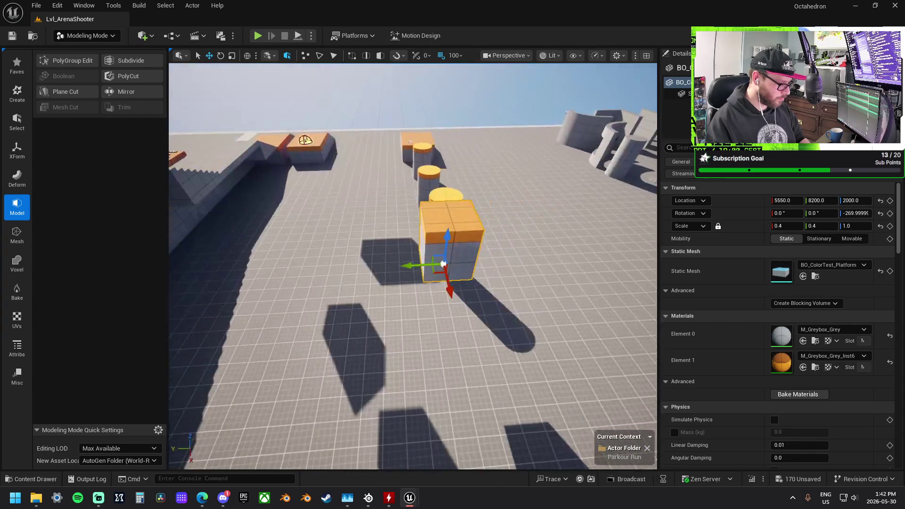
{"action": "mouse_move", "coordinate": [442, 245]}
{"action": "left_mouse_down"}
{"action": "mouse_move", "coordinate": [442, 305]}
{"action": "mouse_move", "coordinate": [450, 314]}
{"action": "mouse_move", "coordinate": [409, 294]}
{"action": "mouse_move", "coordinate": [447, 311]}
{"action": "left_mouse_up"}
Reselect among the cylinder pillars and raise one cylinder higher and further back
{"action": "left_click", "coordinate": [379, 302]}
{"action": "left_click", "coordinate": [581, 322]}
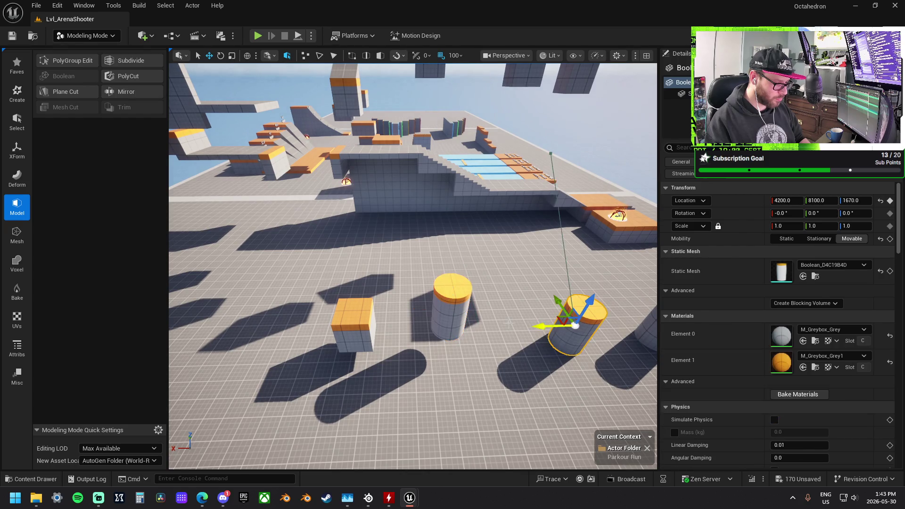
{"action": "left_click_drag", "start_coordinate": [580, 321], "coordinate": [471, 320]}
{"action": "left_click", "coordinate": [366, 315]}
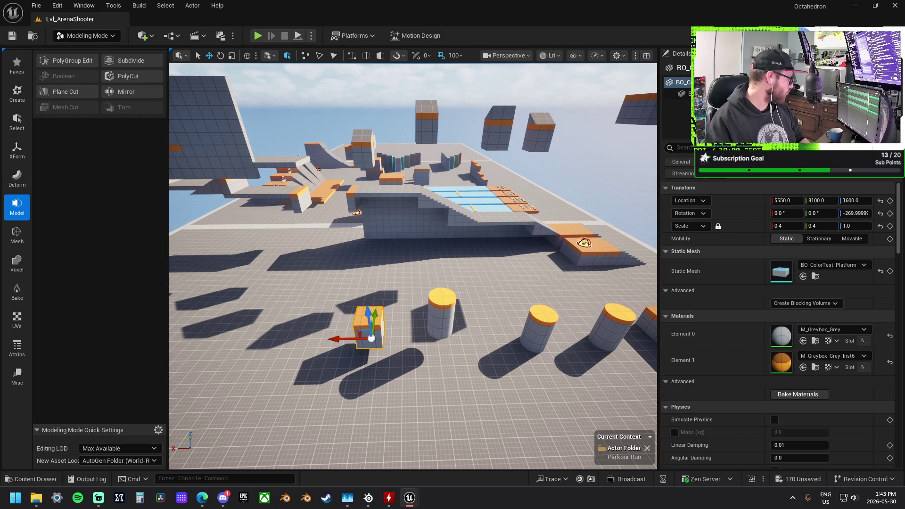
{"action": "key", "text": "Escape"}
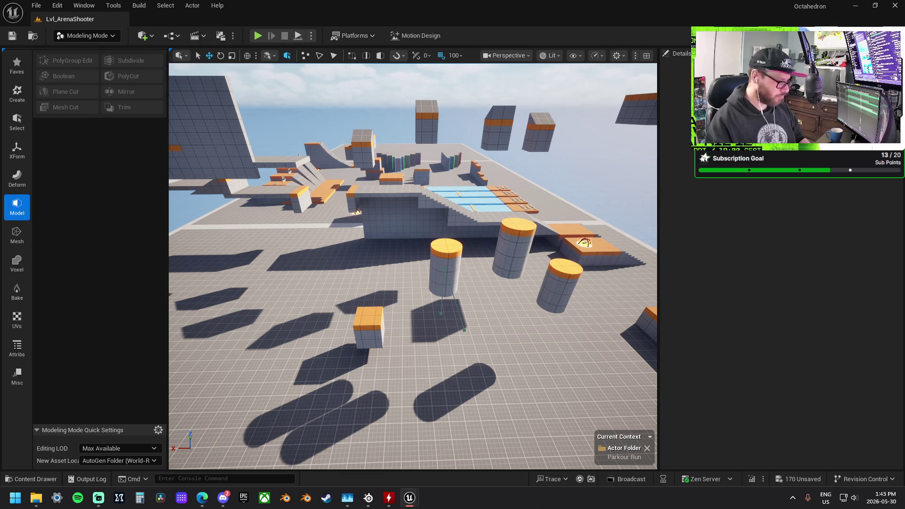
{"action": "left_click", "coordinate": [436, 260]}
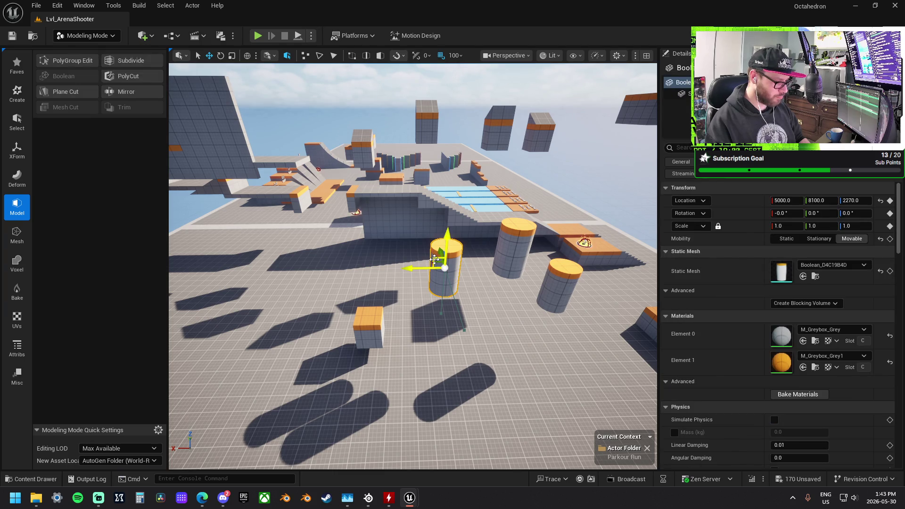
{"action": "mouse_move", "coordinate": [434, 259]}
{"action": "left_mouse_down"}
{"action": "mouse_move", "coordinate": [431, 246]}
{"action": "mouse_move", "coordinate": [358, 200]}
{"action": "left_mouse_up"}
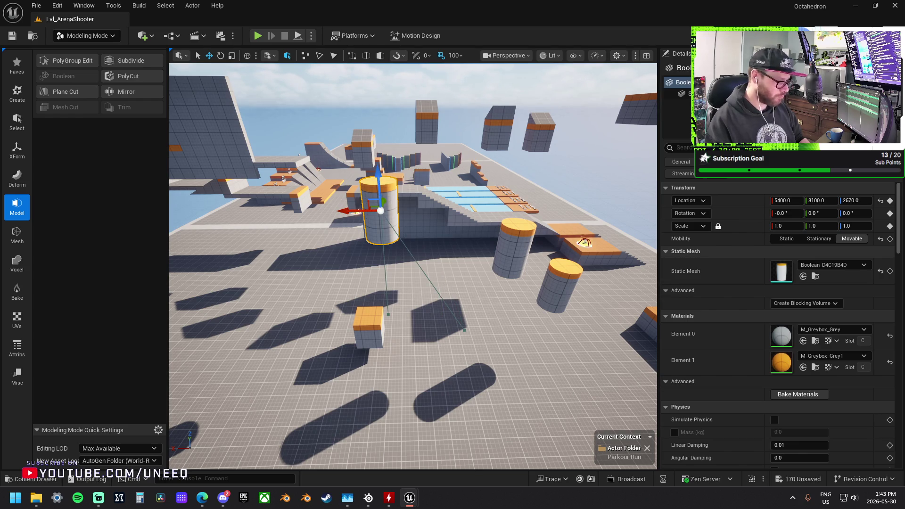
{"action": "key", "text": "Left"}
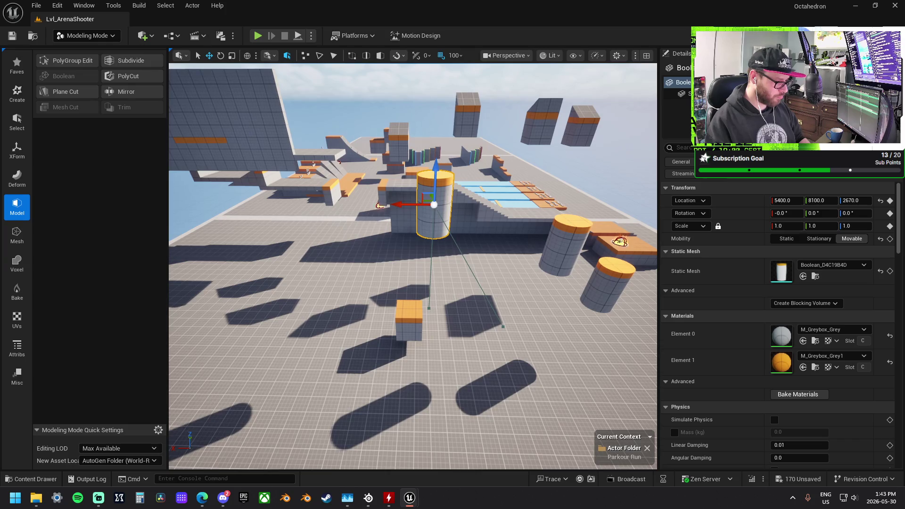
Lift the small orange box platform up and back, and undo the pasted keyframes
{"action": "left_click", "coordinate": [404, 323]}
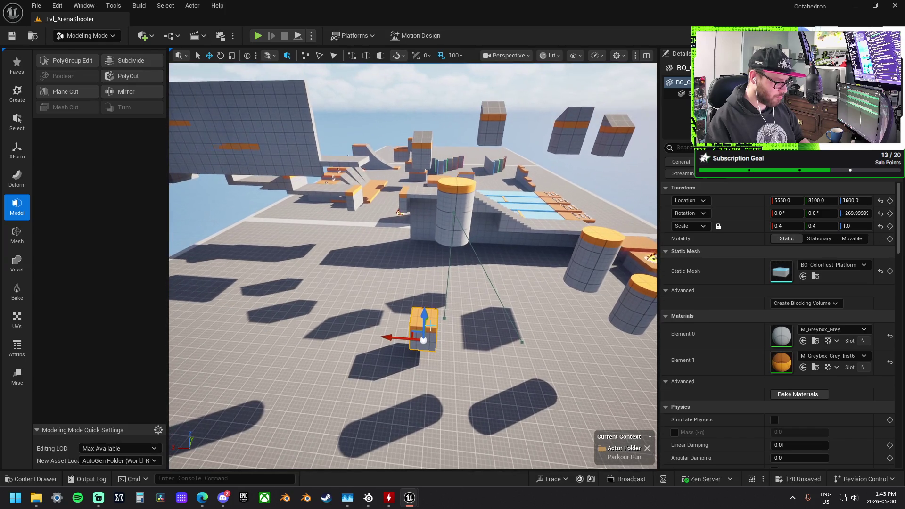
{"action": "mouse_move", "coordinate": [412, 329]}
{"action": "left_mouse_down"}
{"action": "mouse_move", "coordinate": [338, 235]}
{"action": "mouse_move", "coordinate": [332, 188]}
{"action": "left_mouse_up"}
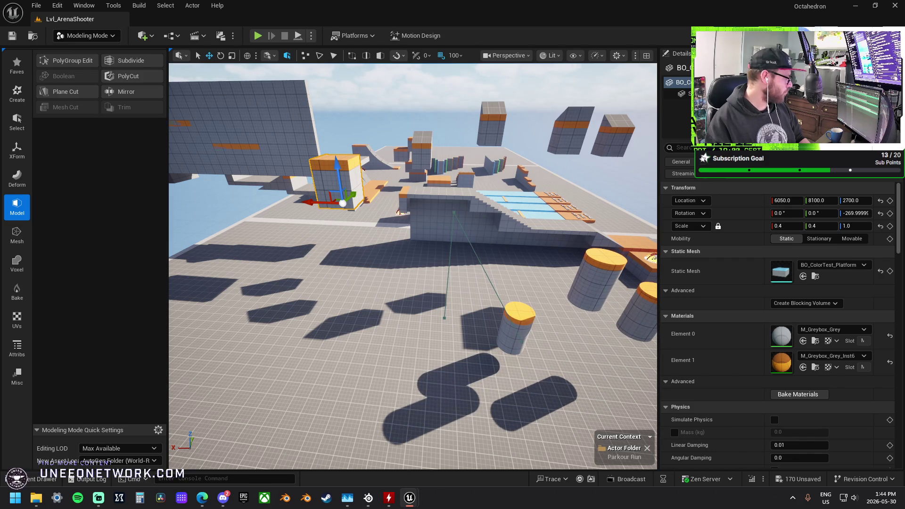
{"action": "key", "text": "Escape"}
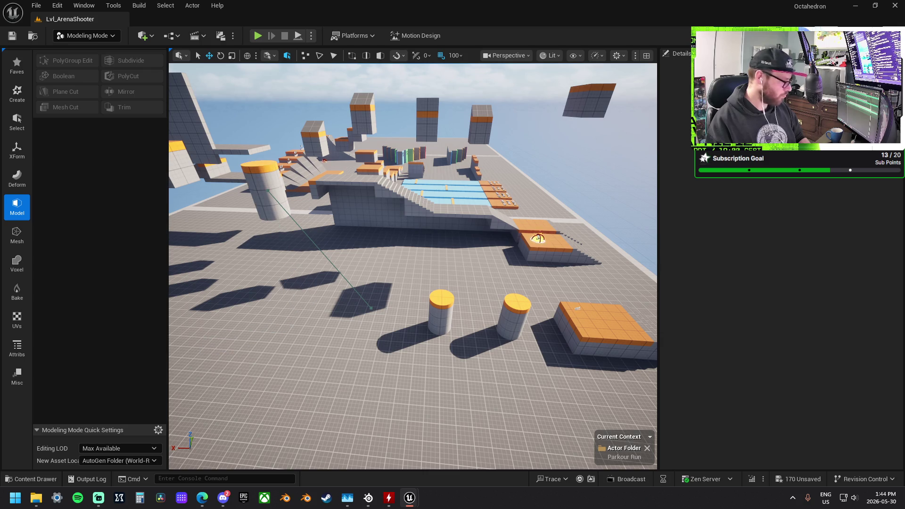
{"action": "key", "text": "ctrl+z"}
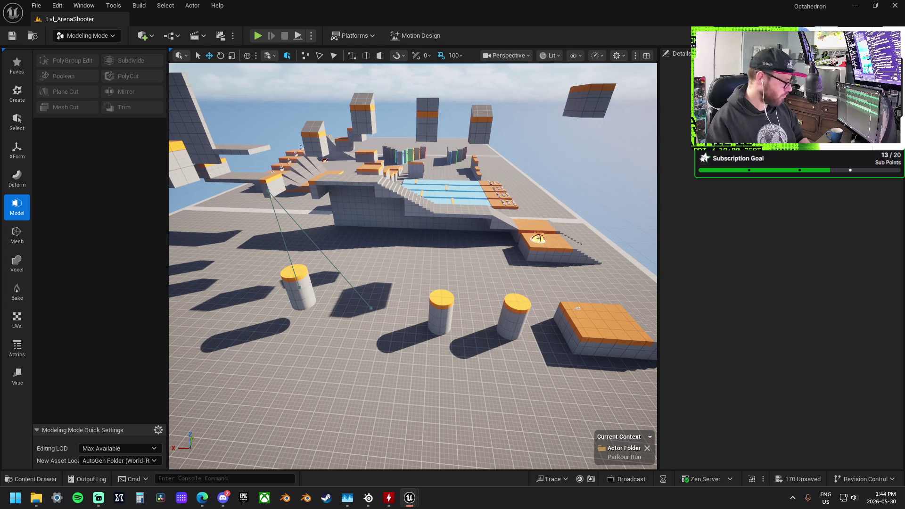
{"action": "left_click_drag", "start_coordinate": [218, 330], "coordinate": [329, 240]}
{"action": "left_click", "coordinate": [328, 240]}
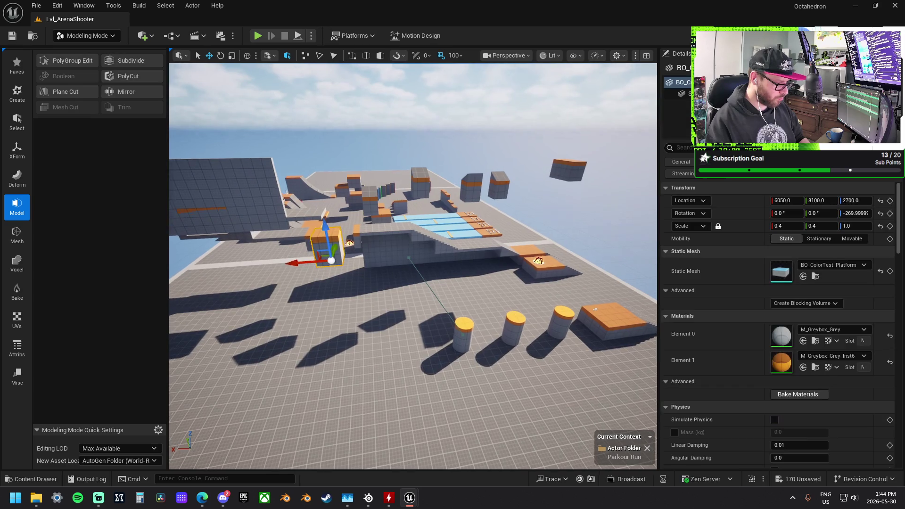
Slide the cube back along X and scale it to 0.8 × 0.8 × 1.0
{"action": "key", "text": "f"}
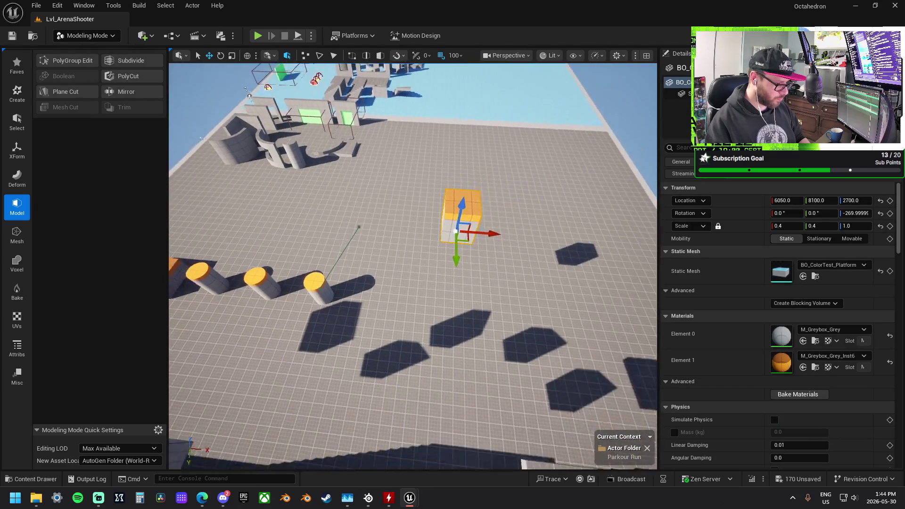
{"action": "left_click_drag", "start_coordinate": [507, 228], "coordinate": [481, 221]}
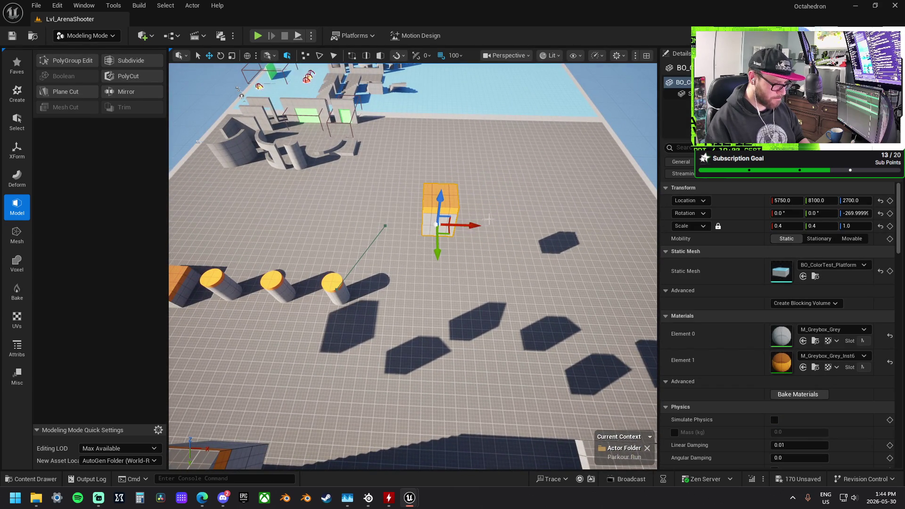
{"action": "scroll", "coordinate": [487, 220], "scroll_direction": "down", "scroll_amount": 3}
{"action": "key", "text": "r"}
{"action": "left_click_drag", "start_coordinate": [330, 262], "coordinate": [306, 283]}
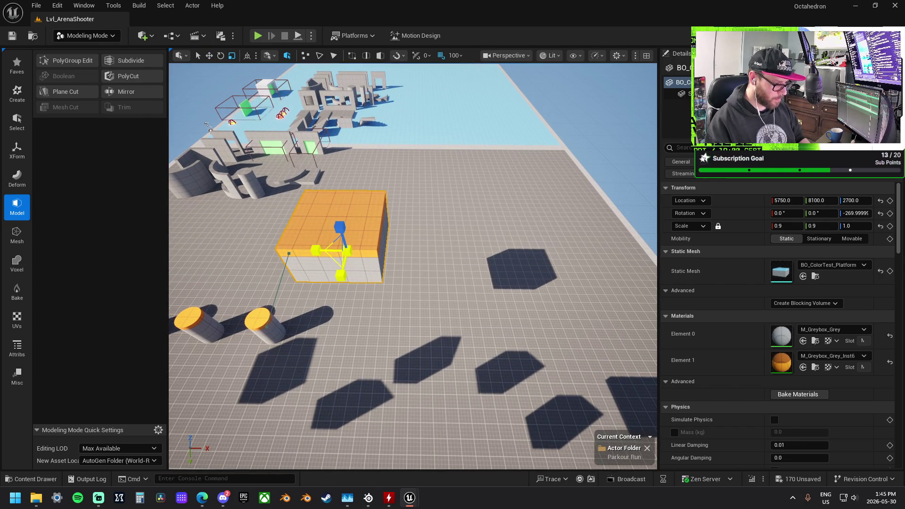
{"action": "left_click_drag", "start_coordinate": [319, 253], "coordinate": [312, 258]}
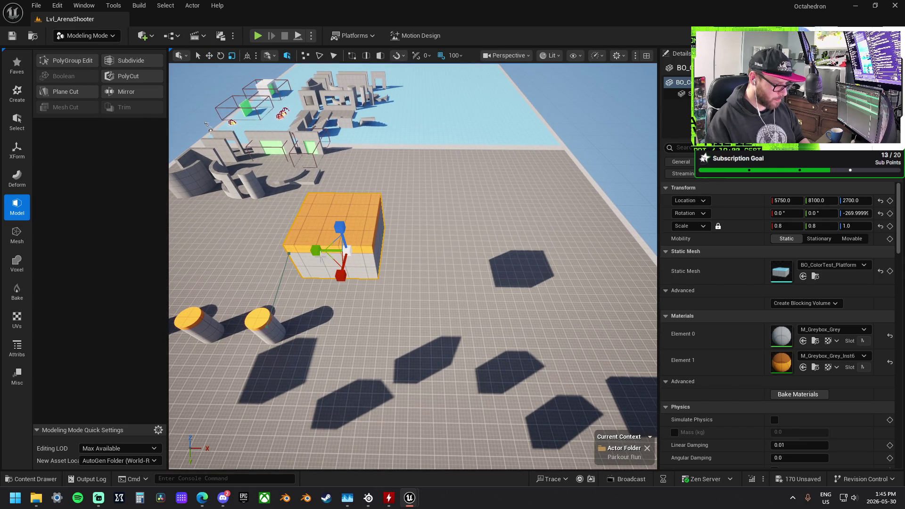
Alt-drag a copy of the cube along X to 6550, 8100, 2700
{"action": "key", "text": "w"}
{"action": "mouse_move", "coordinate": [377, 253]}
{"action": "left_mouse_down"}
{"action": "mouse_move", "coordinate": [548, 256]}
{"action": "mouse_move", "coordinate": [527, 245]}
{"action": "left_mouse_up"}
{"action": "key", "text": "f"}
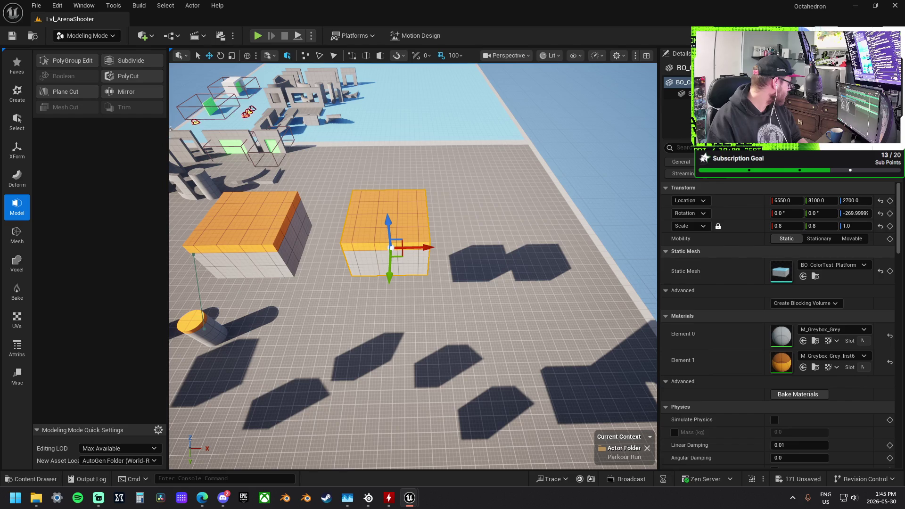
Set the new cube's Mobility to Movable and tilt it to a 38° rotation
{"action": "left_click", "coordinate": [851, 239]}
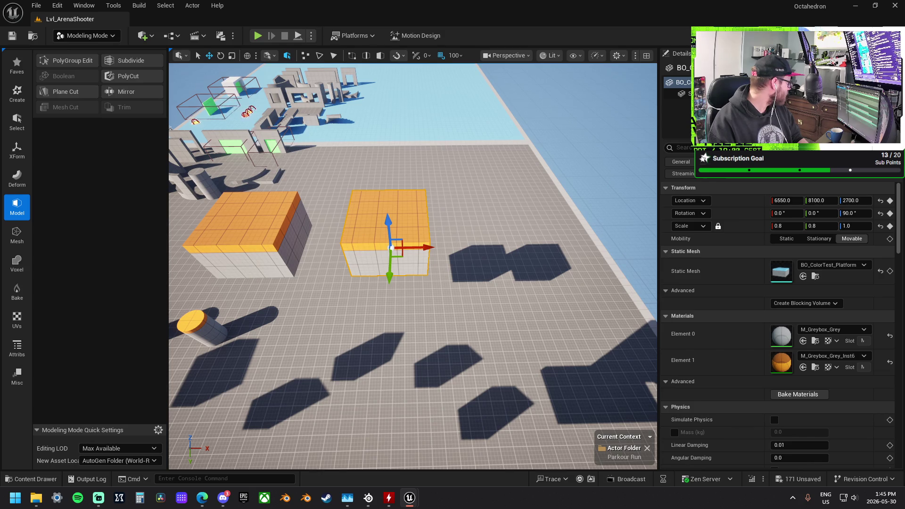
{"action": "left_click_drag", "start_coordinate": [786, 213], "coordinate": [822, 213]}
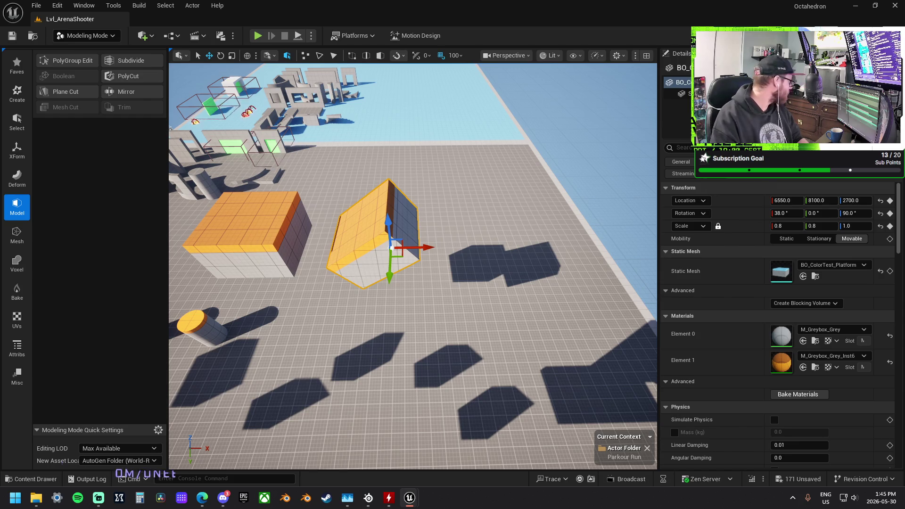
Tilt the block further to a 48° rotation
{"action": "left_click_drag", "start_coordinate": [822, 213], "coordinate": [827, 213]}
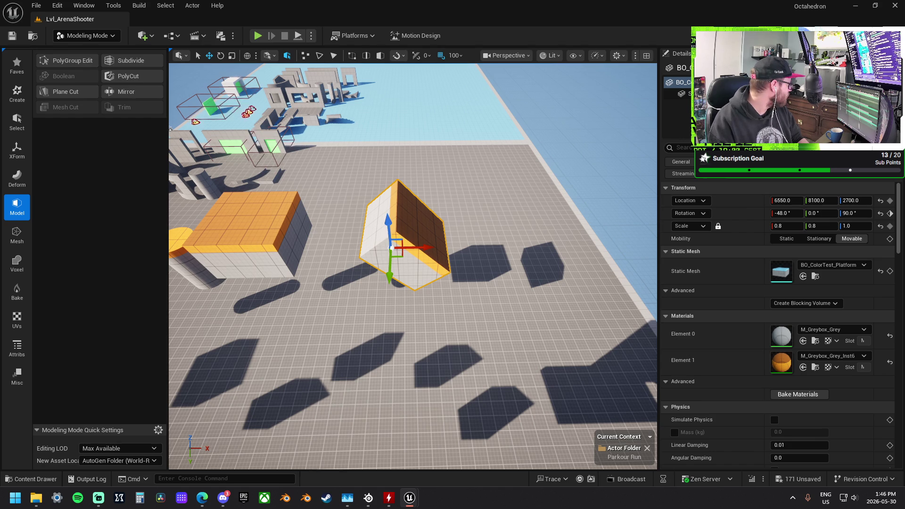
{"action": "key", "text": "ctrl+z"}
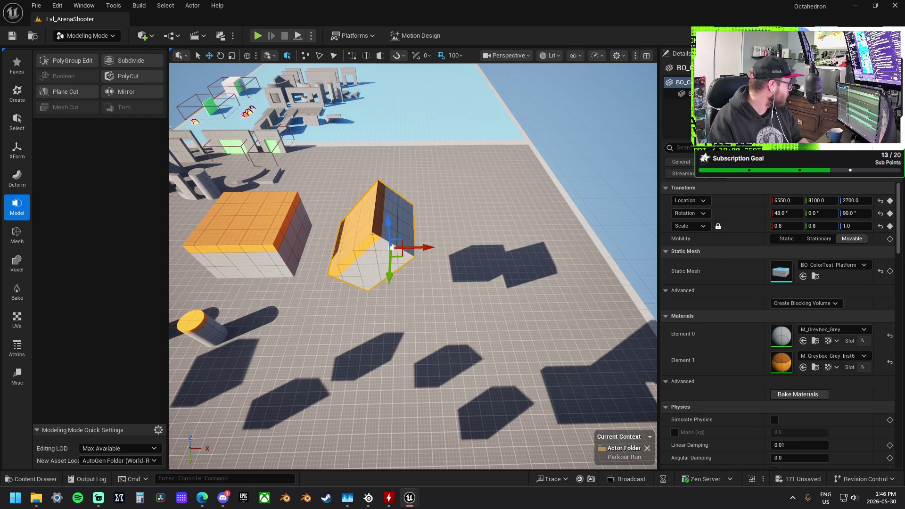
{"action": "key", "text": "ctrl+z"}
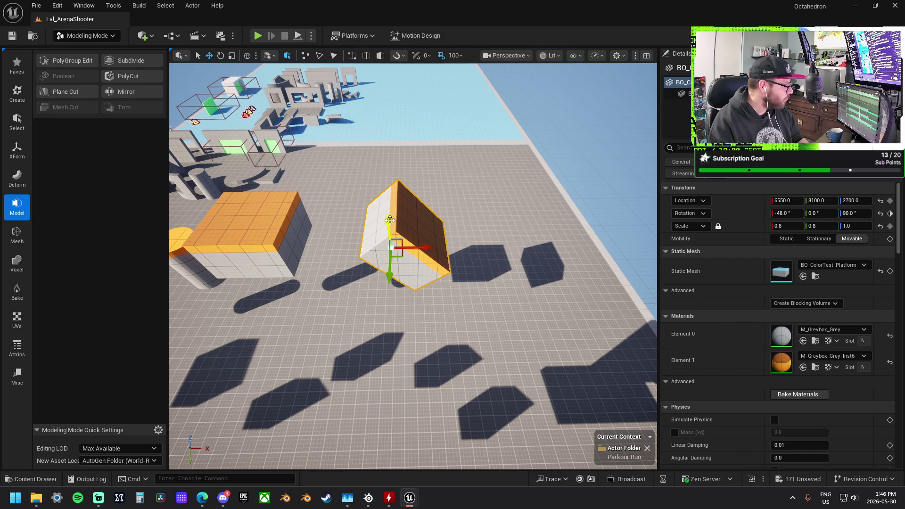
Drop the tilted block down and copy the orange cube higher to 7250, 8100, 3300
{"action": "left_click_drag", "start_coordinate": [389, 221], "coordinate": [386, 110]}
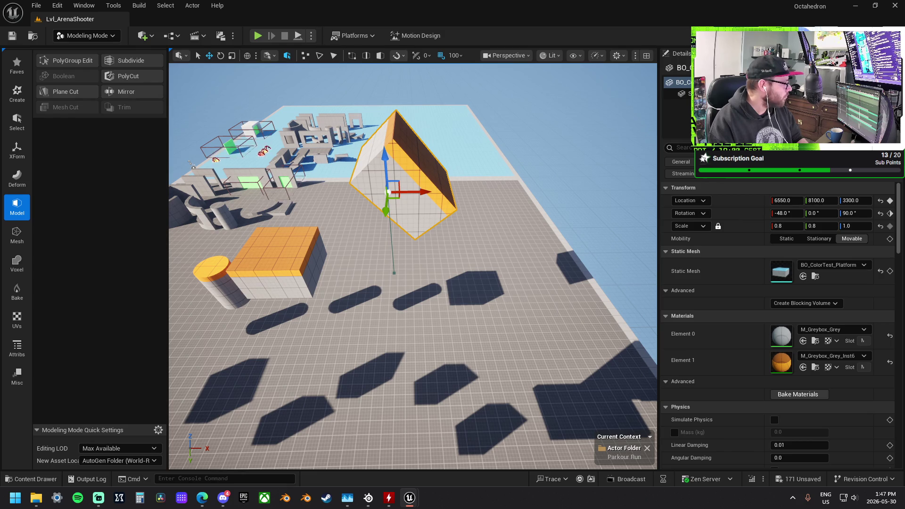
{"action": "key", "text": "ctrl+z"}
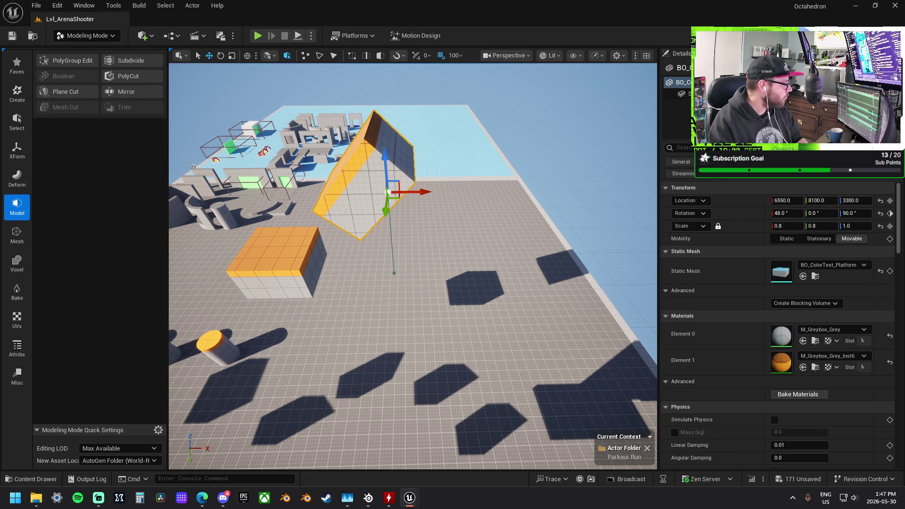
{"action": "key", "text": "End"}
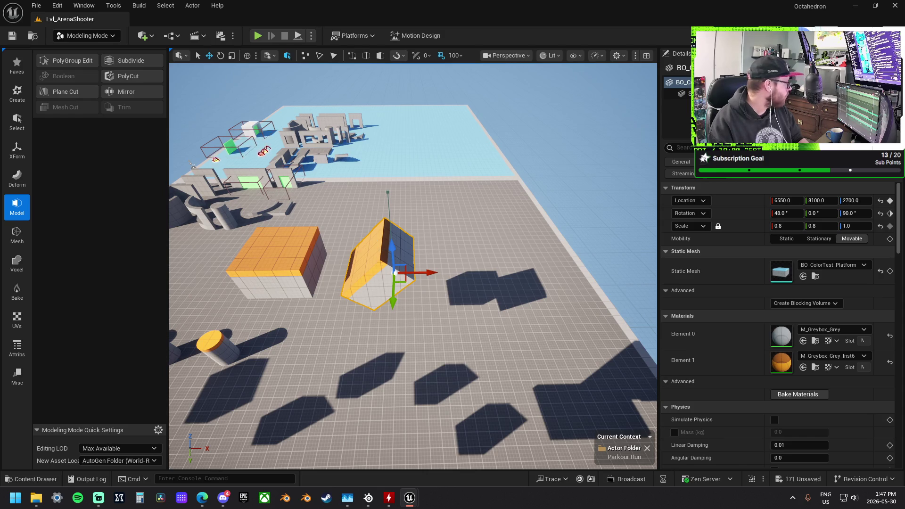
{"action": "left_click", "coordinate": [283, 263]}
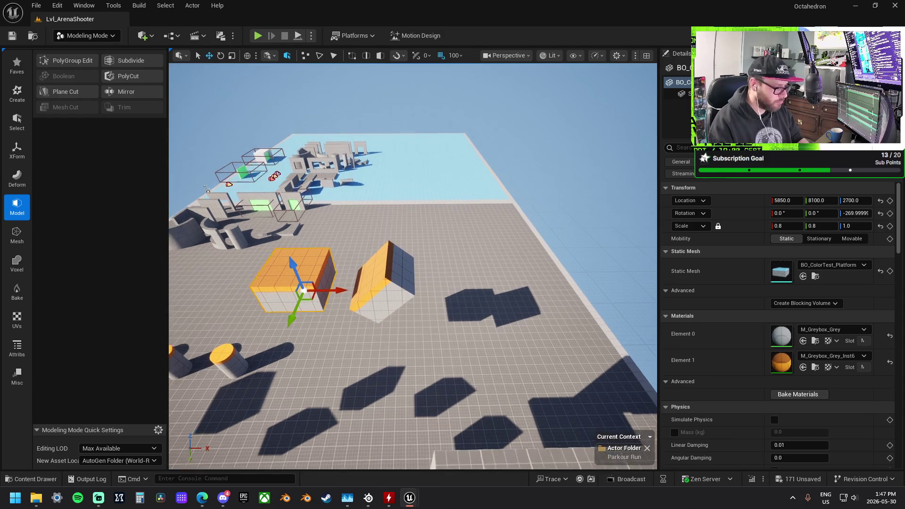
{"action": "mouse_move", "coordinate": [304, 288]}
{"action": "left_mouse_down"}
{"action": "mouse_move", "coordinate": [534, 214]}
{"action": "mouse_move", "coordinate": [496, 217]}
{"action": "mouse_move", "coordinate": [521, 210]}
{"action": "mouse_move", "coordinate": [190, 356]}
{"action": "mouse_move", "coordinate": [147, 346]}
{"action": "left_mouse_up"}
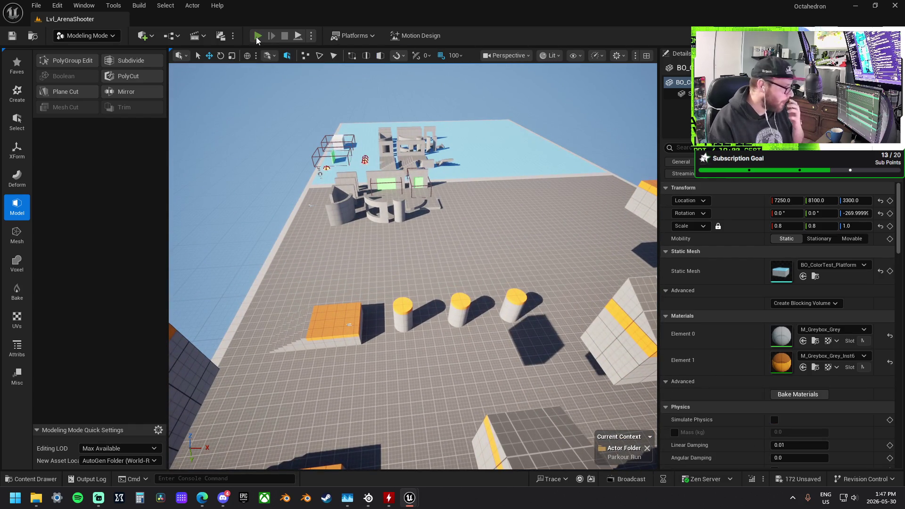
{"action": "left_click", "coordinate": [257, 37]}
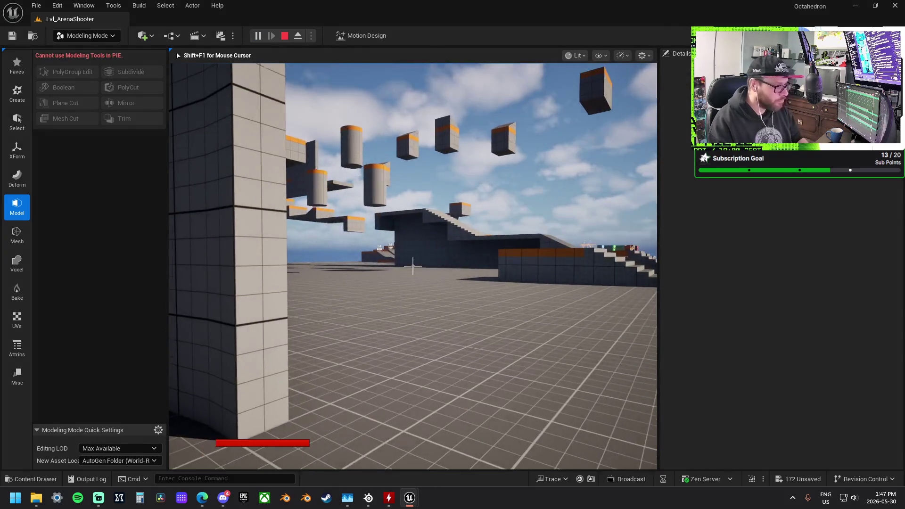
{"action": "key", "text": "w"}
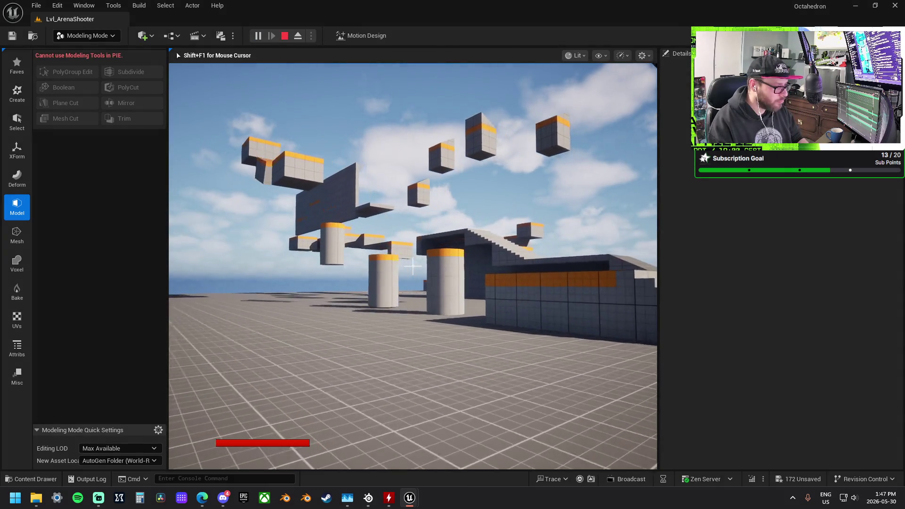
{"action": "key", "text": "w"}
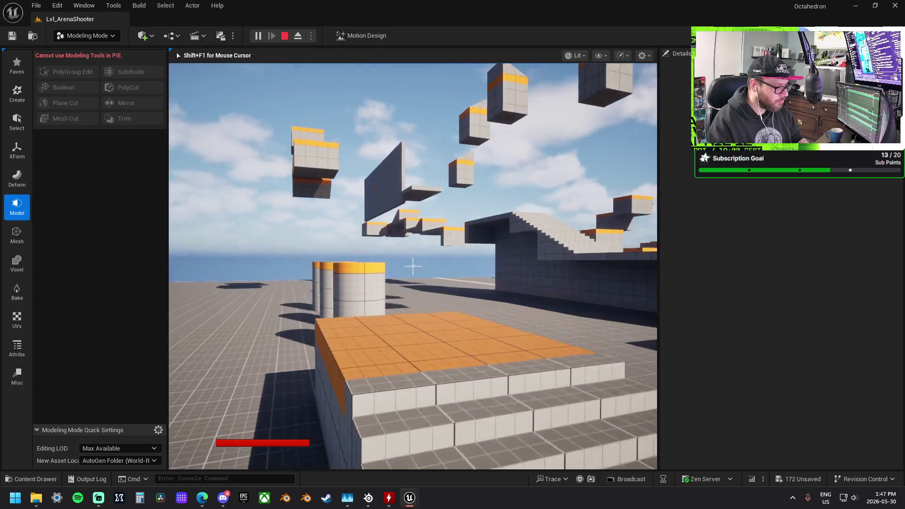
{"action": "key", "text": "w"}
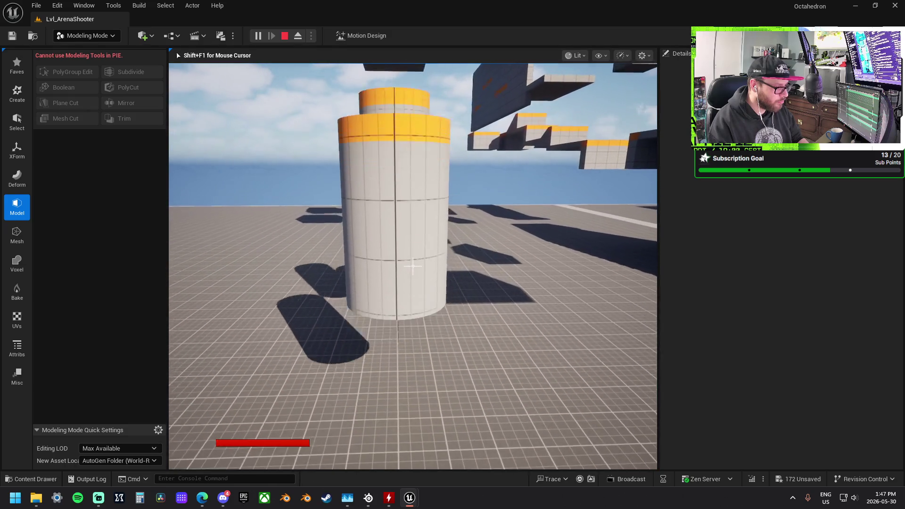
{"action": "key", "text": "w"}
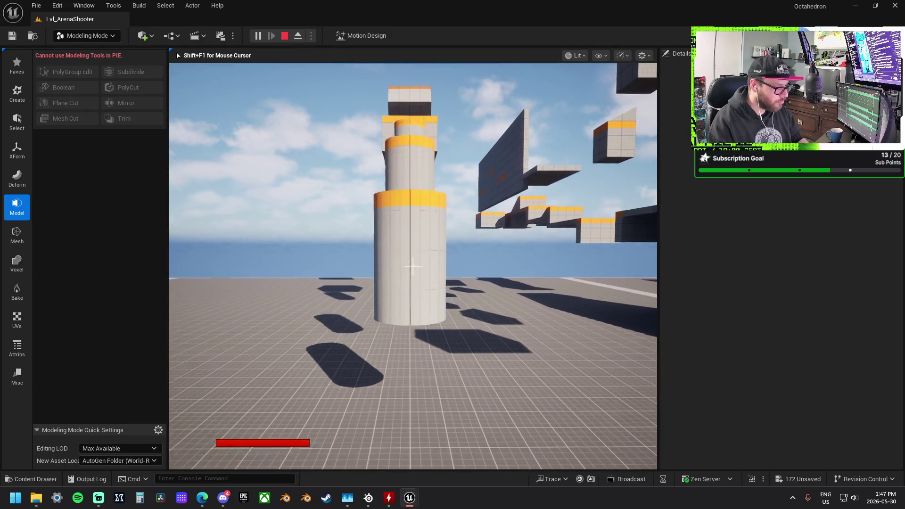
{"action": "key", "text": "w"}
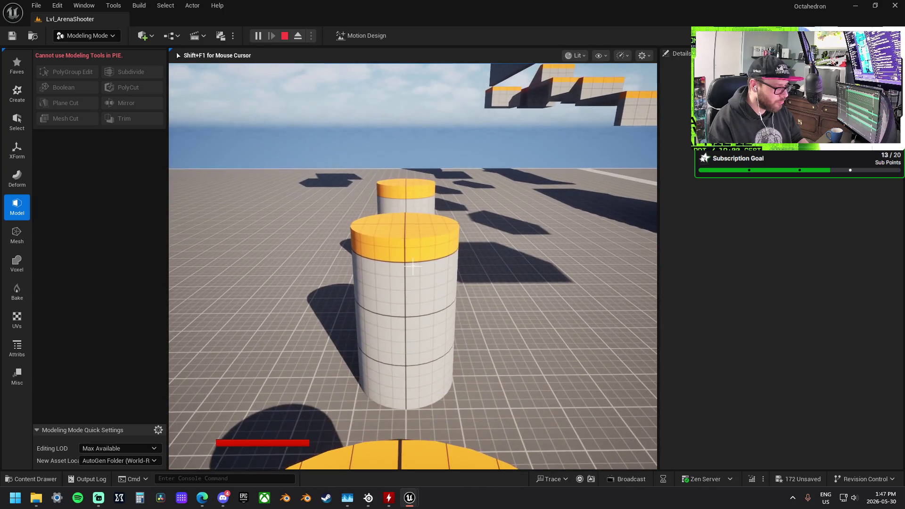
{"action": "key", "text": "w"}
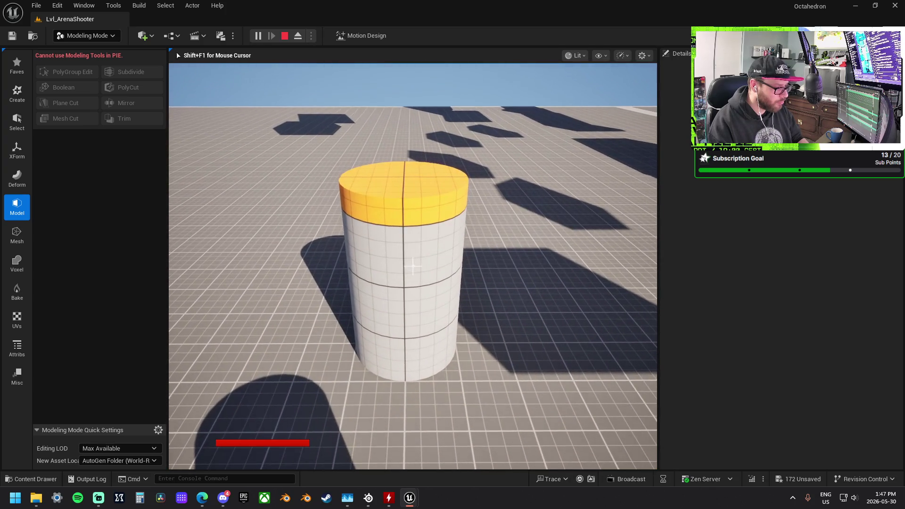
{"action": "key", "text": "space"}
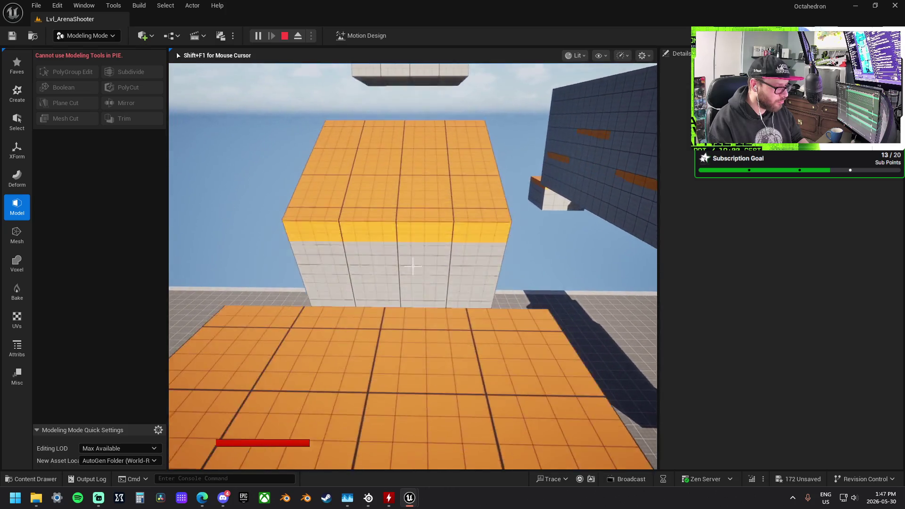
{"action": "key", "text": "space"}
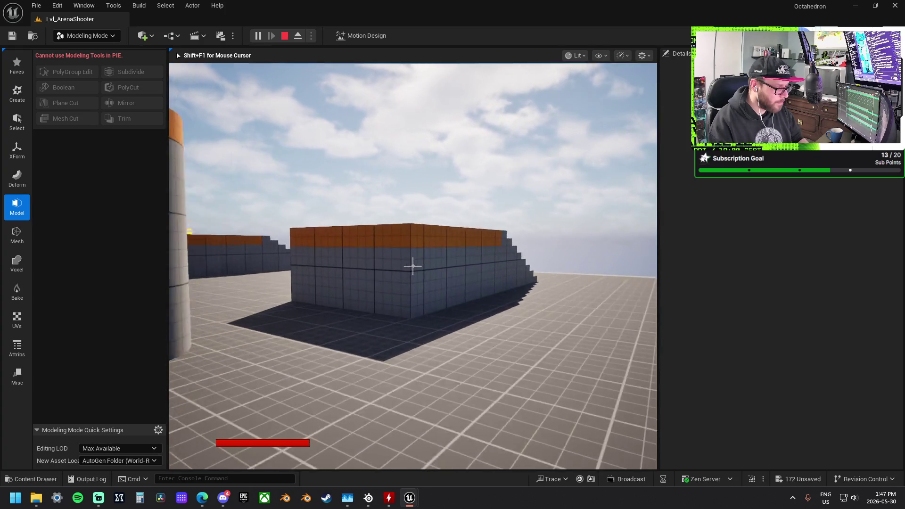
{"action": "key", "text": "Escape"}
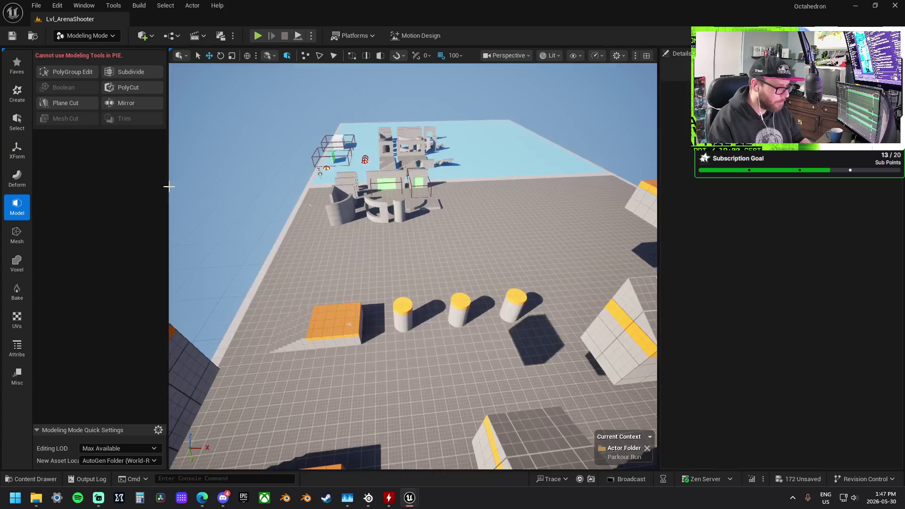
Set the parkour Level Sequence's Play Rate to 0.5 and launch a fresh play-test
{"action": "left_click", "coordinate": [477, 350]}
{"action": "left_click", "coordinate": [789, 333]}
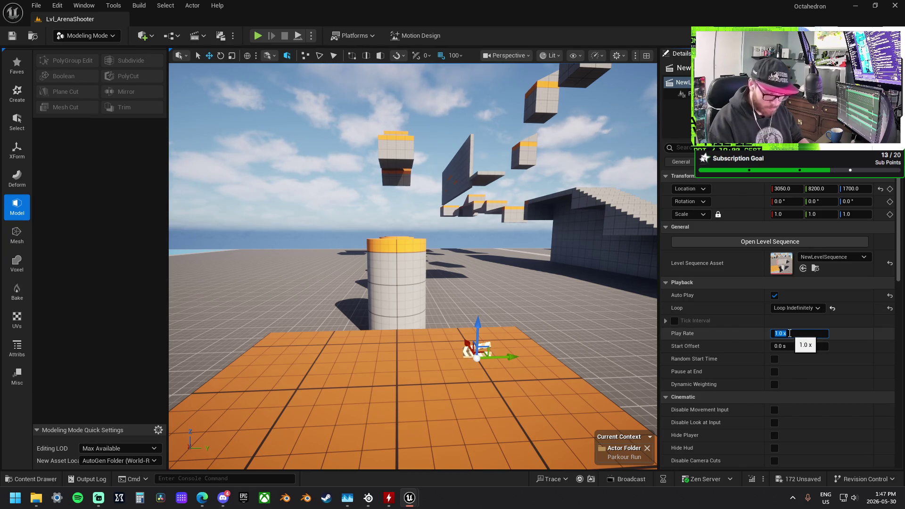
{"action": "type", "text": "0.5"}
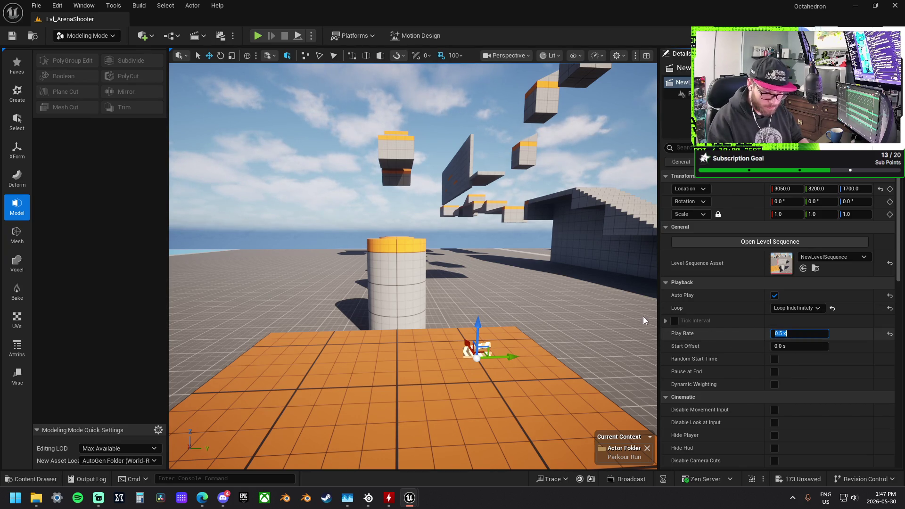
{"action": "key", "text": "Return"}
{"action": "scroll", "coordinate": [538, 281], "scroll_direction": "down", "scroll_amount": 3}
{"action": "left_click", "coordinate": [261, 35]}
Climb the stairs, cross the orange floor and jump across the first cylinder pillars
{"action": "key", "text": "d"}
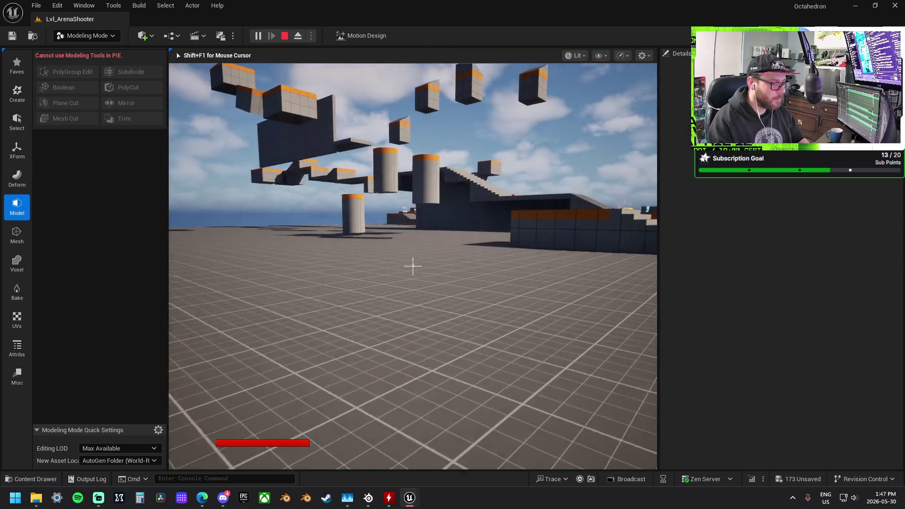
{"action": "key", "text": "w"}
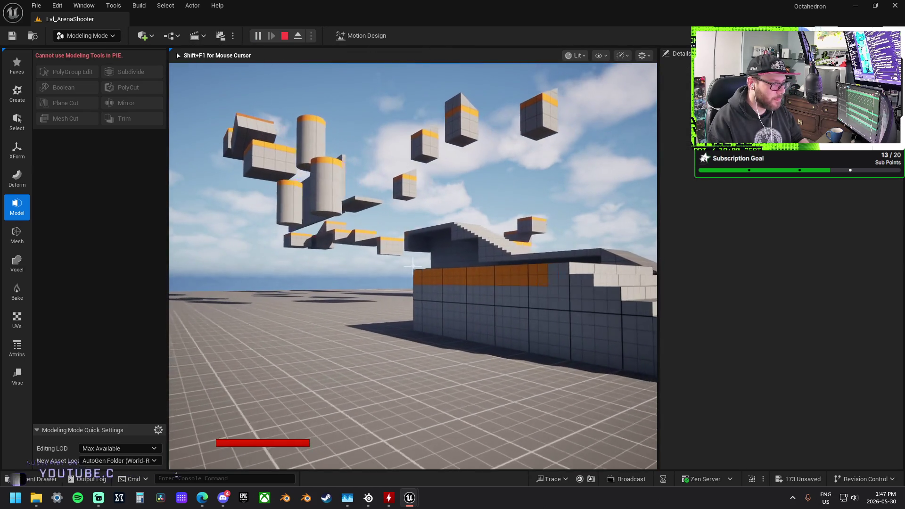
{"action": "key", "text": "w"}
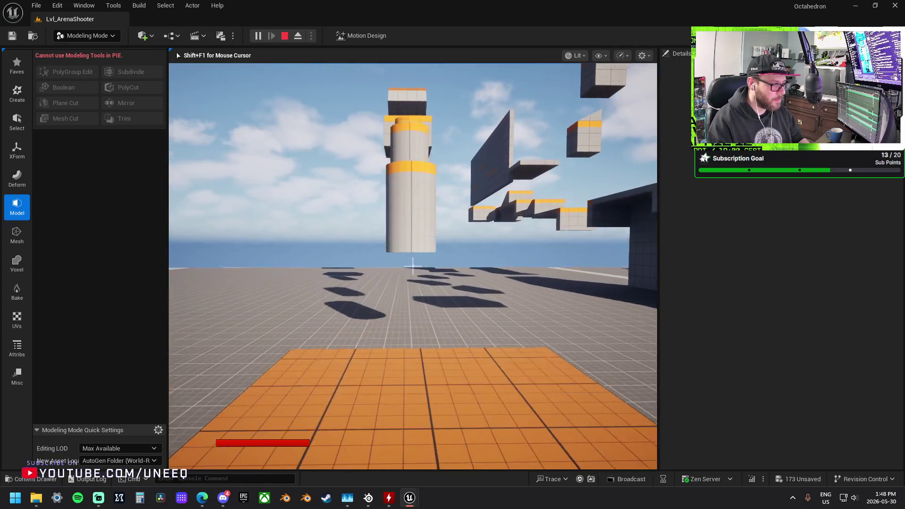
{"action": "key", "text": "space"}
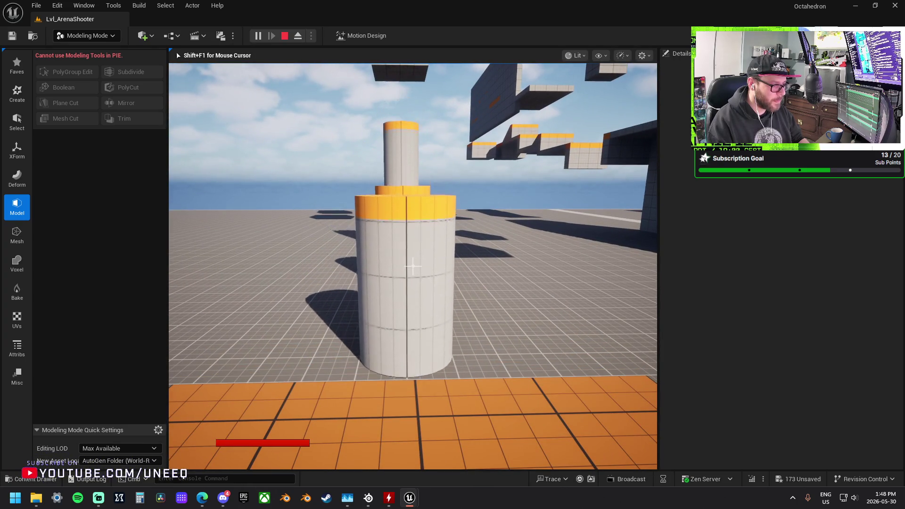
{"action": "key", "text": "w"}
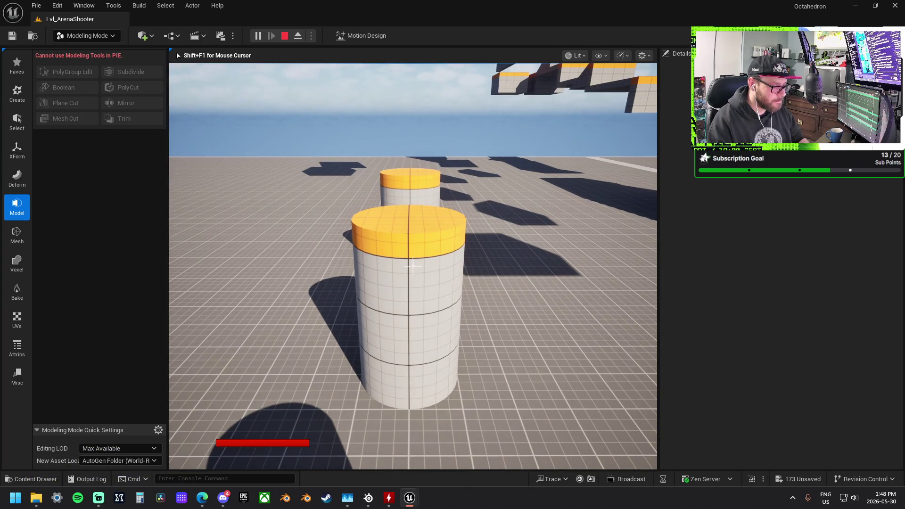
{"action": "key", "text": "w"}
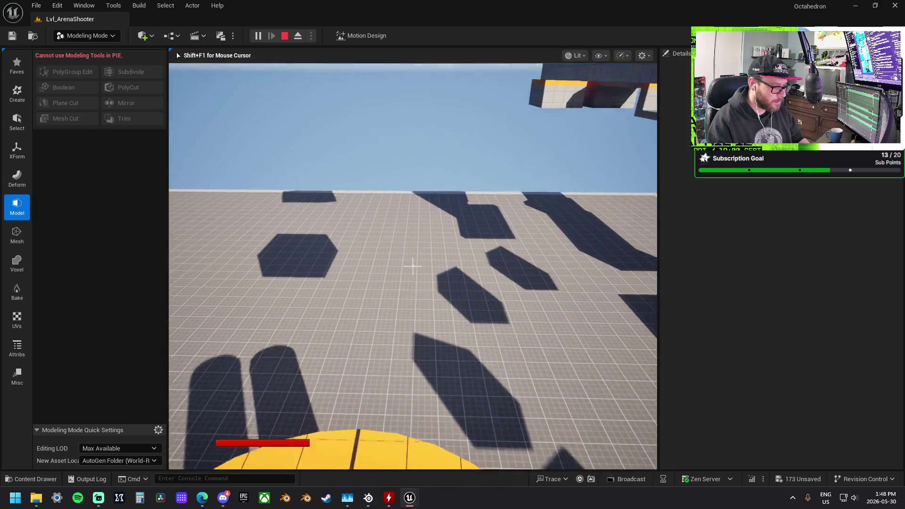
{"action": "key", "text": "space"}
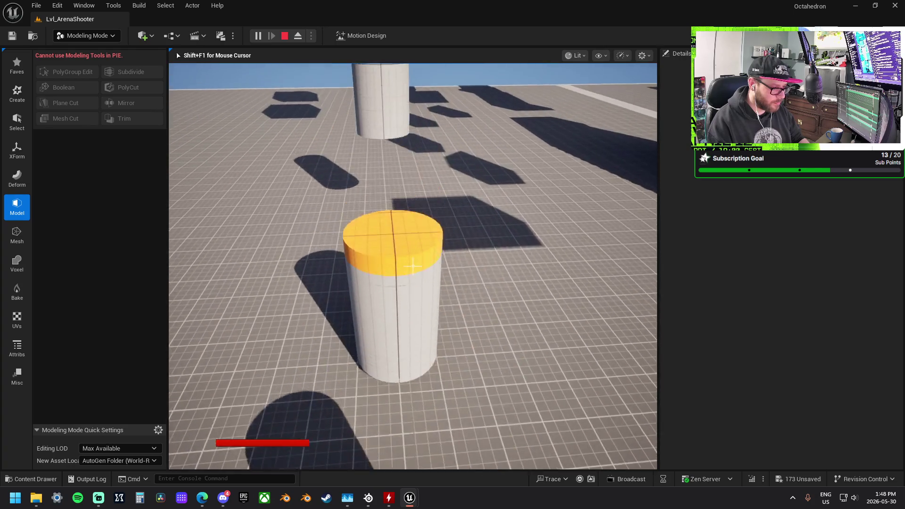
Jump onto the cylinder top and climb up onto the orange-topped block
{"action": "key", "text": "w"}
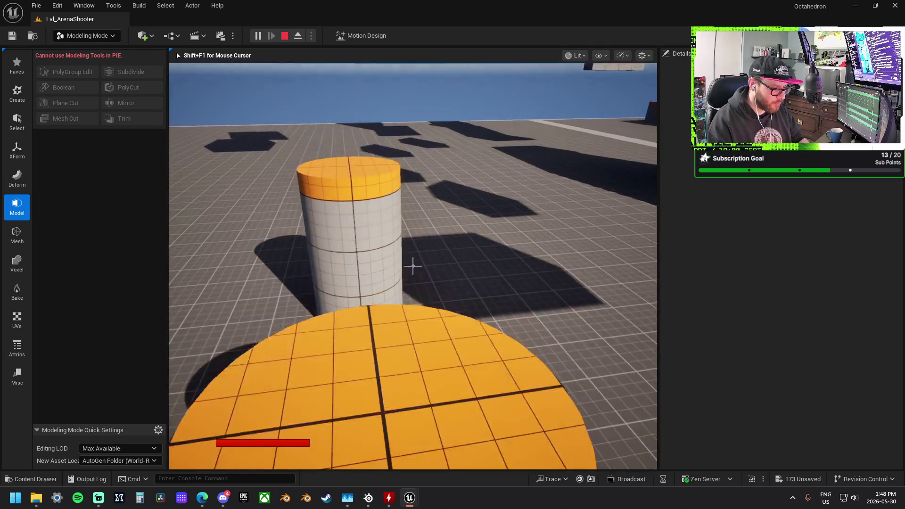
{"action": "mouse_move", "coordinate": [413, 266]}
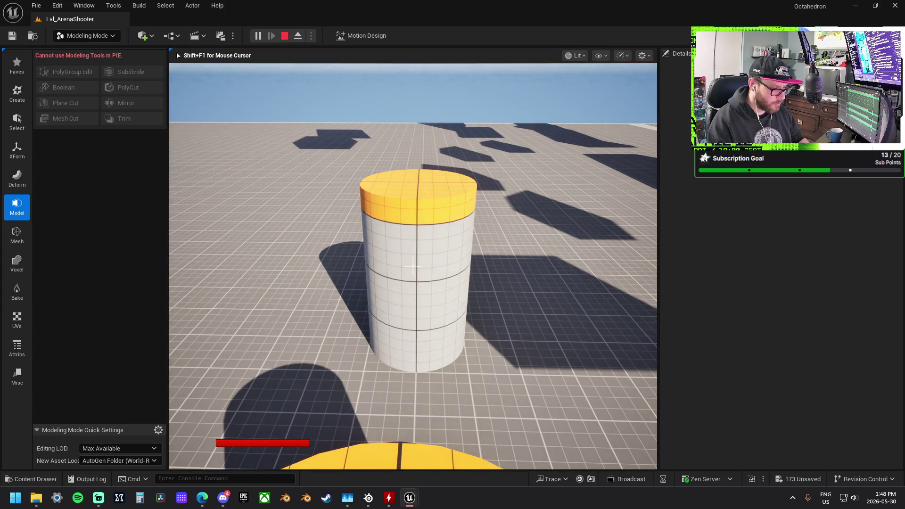
{"action": "key", "text": "space"}
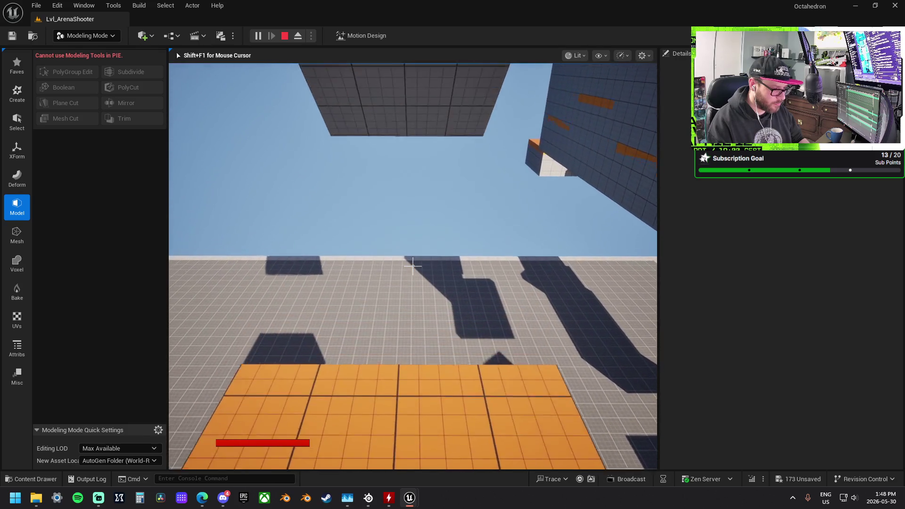
{"action": "key", "text": "s"}
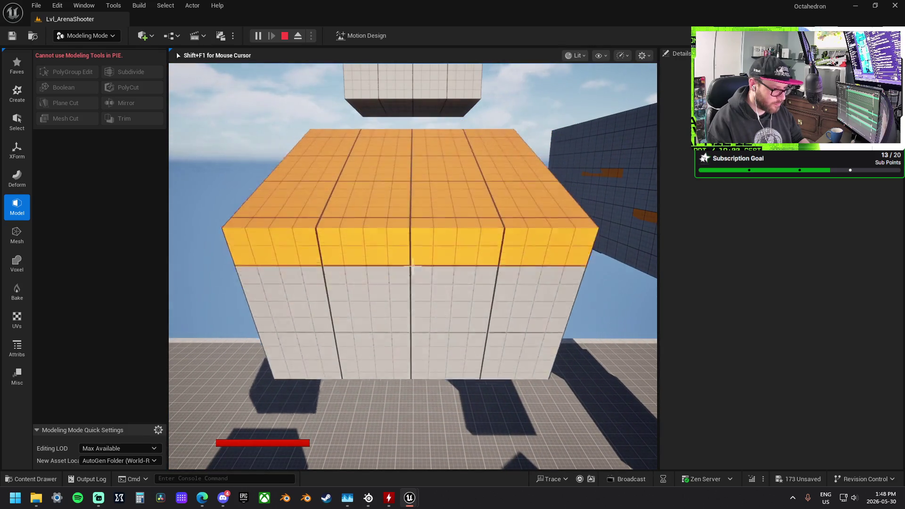
{"action": "key", "text": "w"}
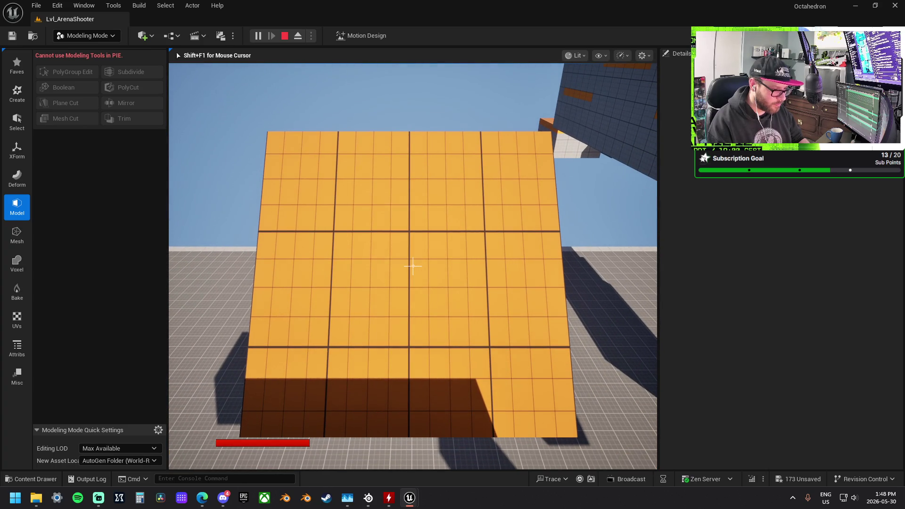
{"action": "key", "text": "w"}
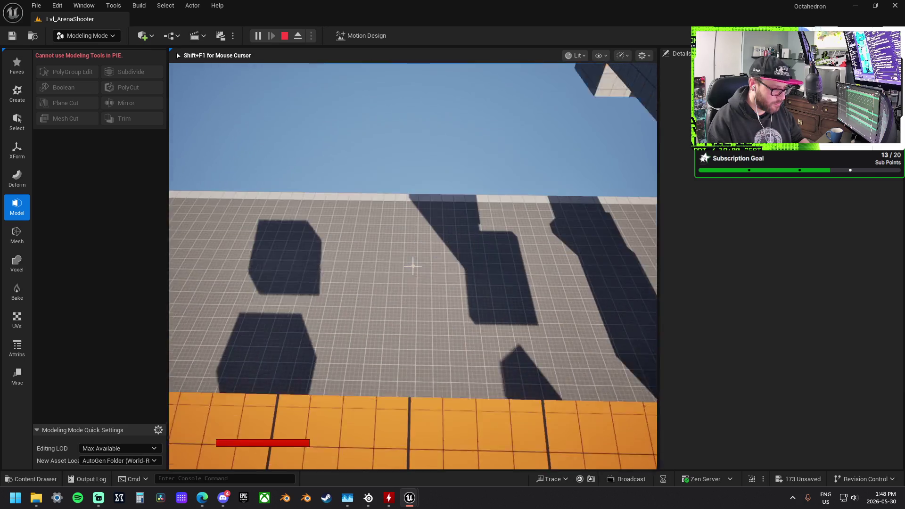
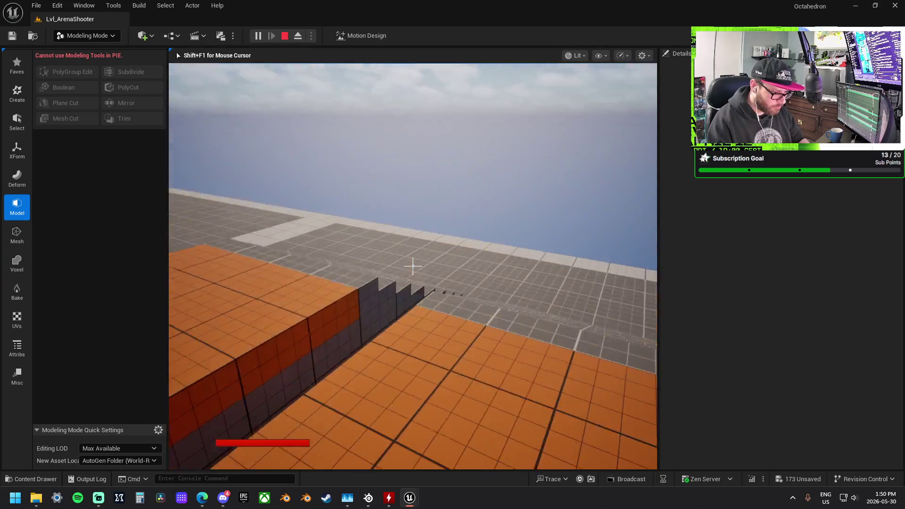
Play-test the course from the stairs, over the orange blocks and along the grey wall to the yellow-pad ledge
{"action": "key", "text": "w"}
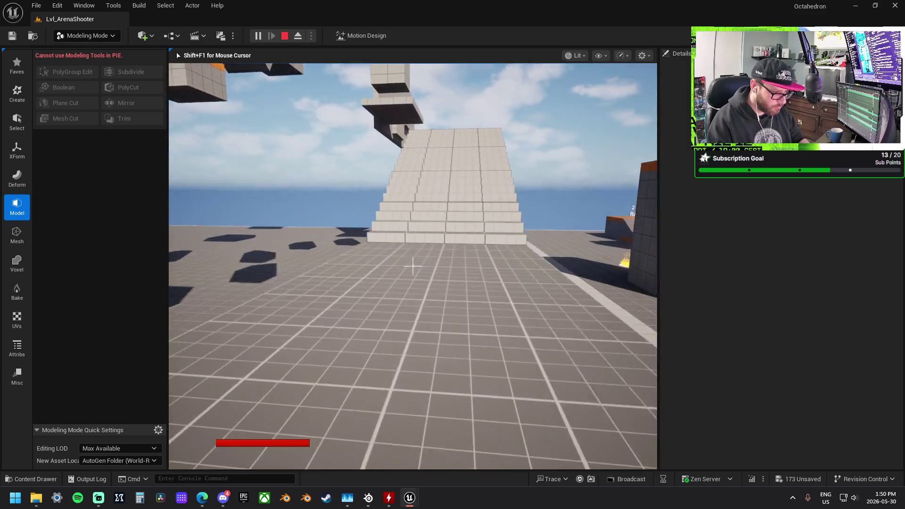
{"action": "key", "text": "w"}
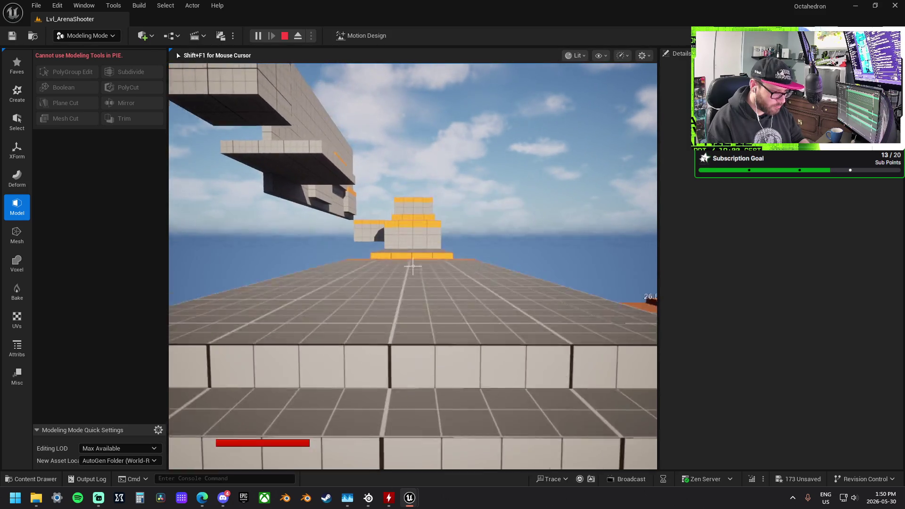
{"action": "key", "text": "w"}
{"action": "key", "text": "space"}
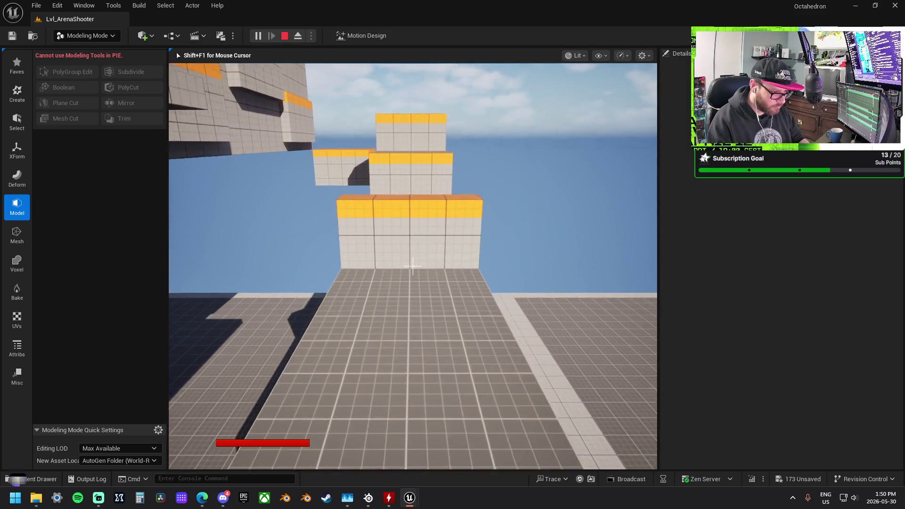
{"action": "key", "text": "w"}
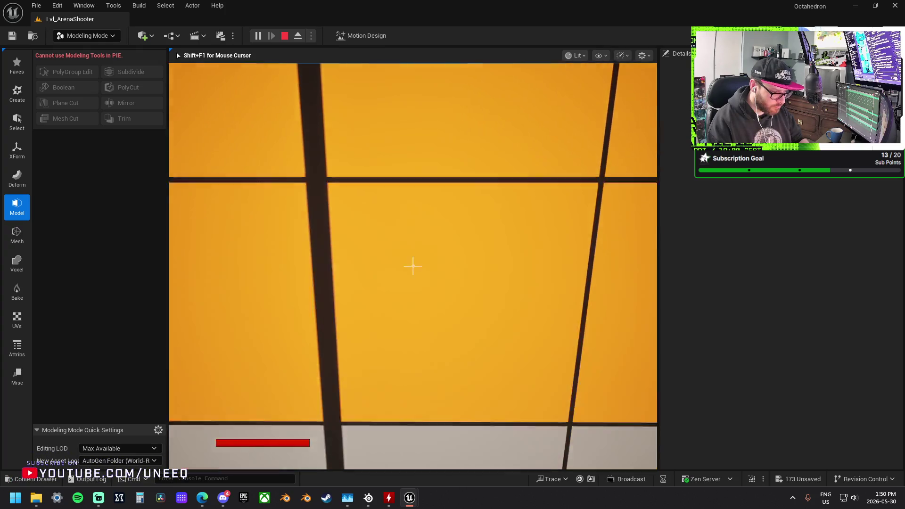
{"action": "key", "text": "w"}
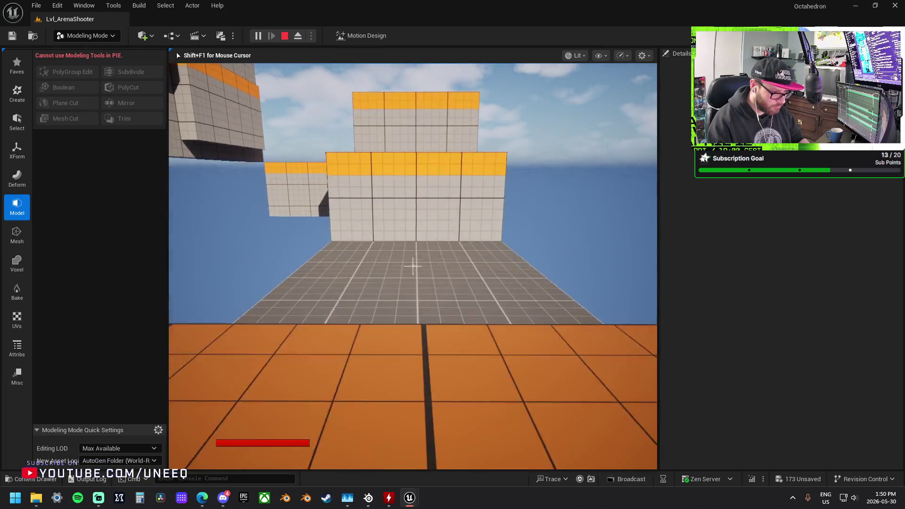
{"action": "key", "text": "w"}
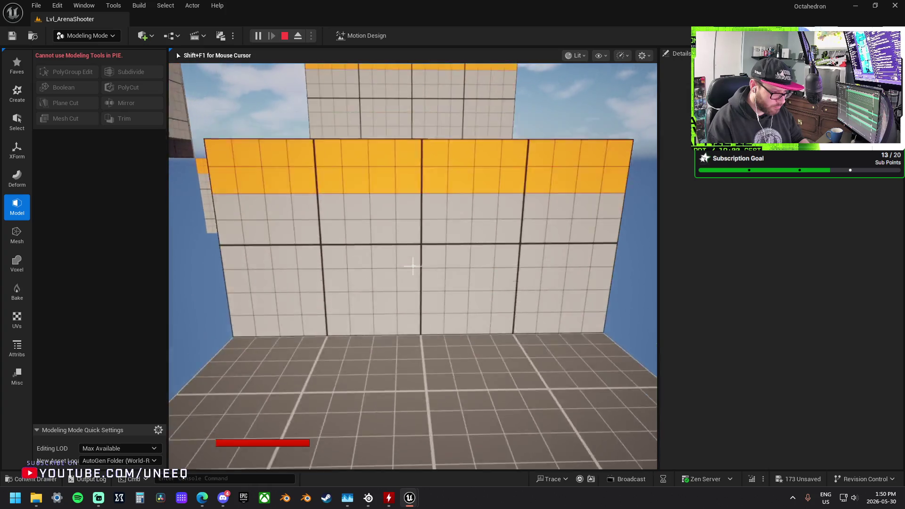
{"action": "key", "text": "w"}
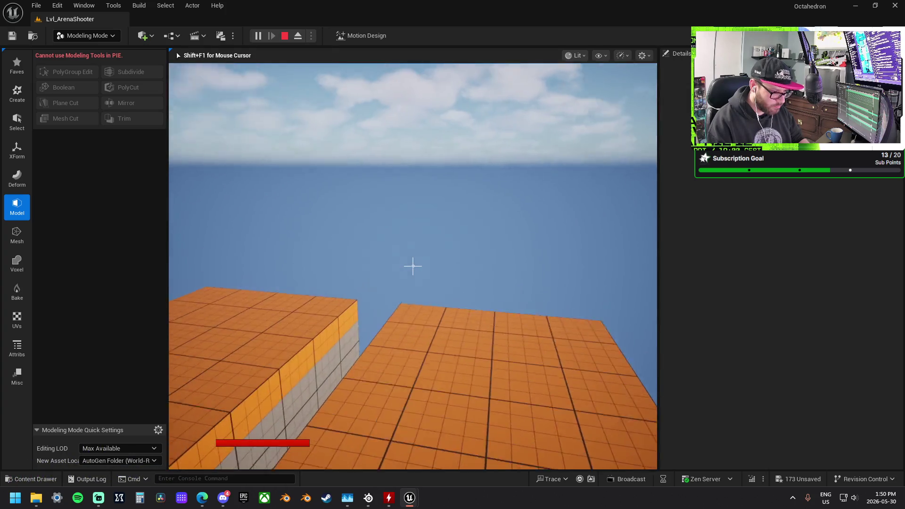
{"action": "key", "text": "w"}
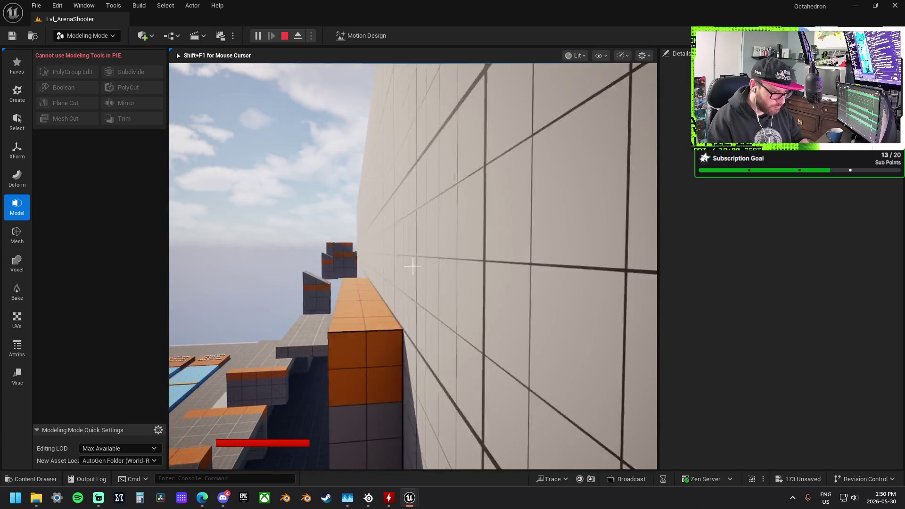
{"action": "key", "text": "w"}
{"action": "key", "text": "w"}
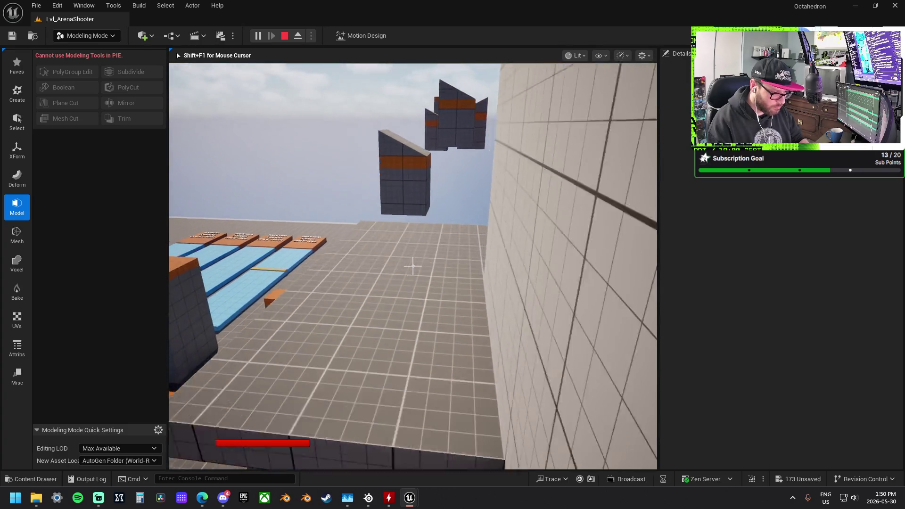
{"action": "key", "text": "w"}
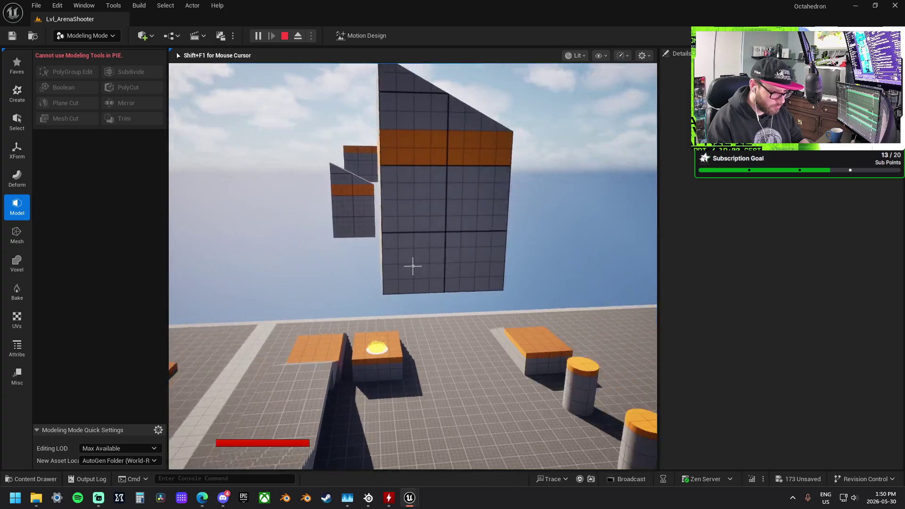
{"action": "key", "text": "w"}
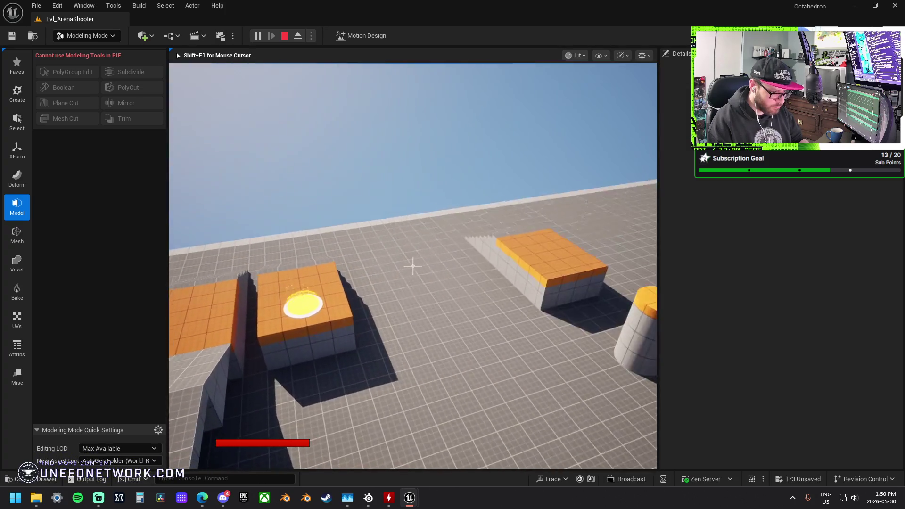
{"action": "key", "text": "w"}
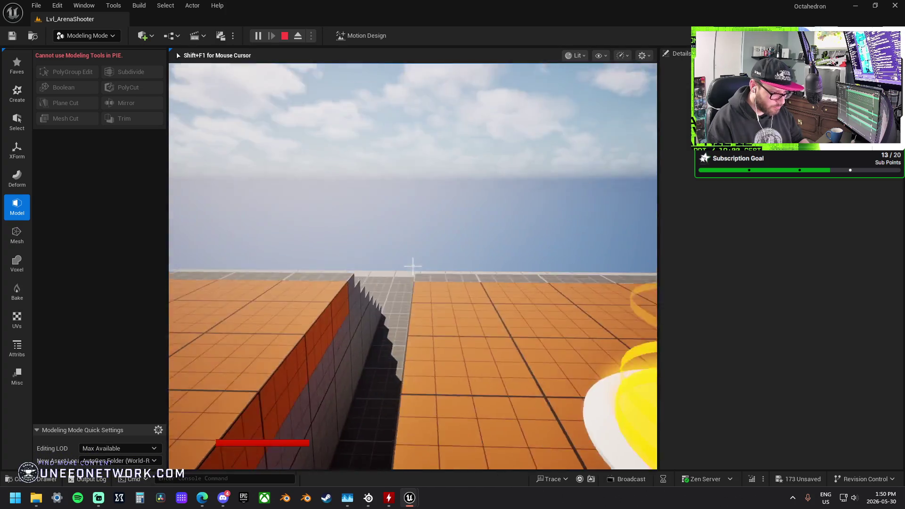
{"action": "key", "text": "w"}
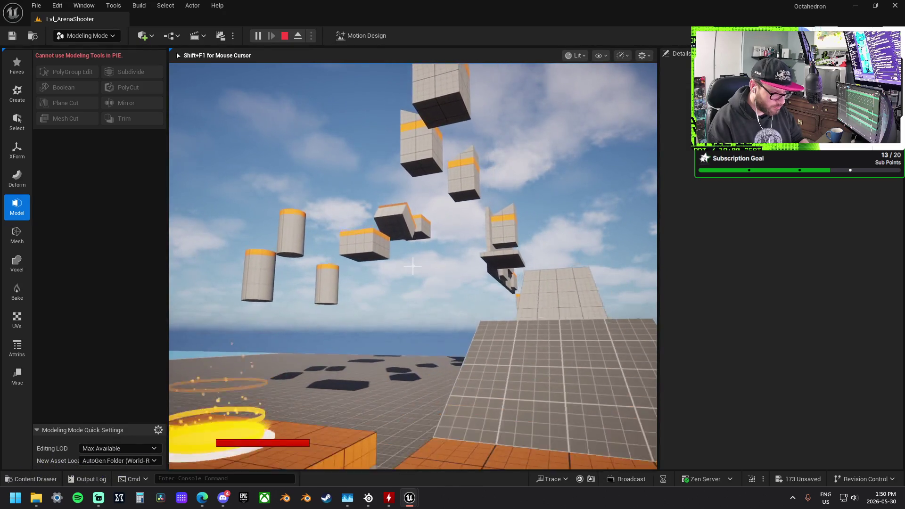
Climb the tiled staircase, wall-run again, collect the yellow pickup and end the play session
{"action": "key", "text": "w"}
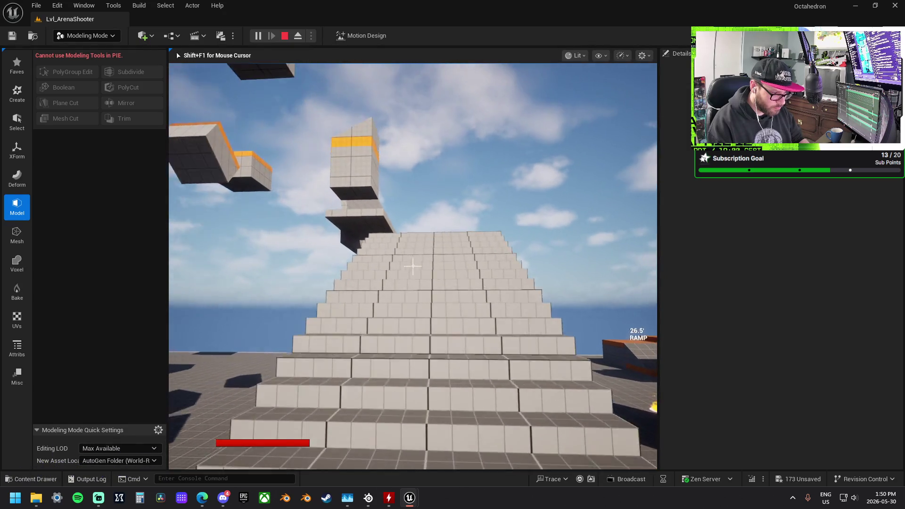
{"action": "key", "text": "w"}
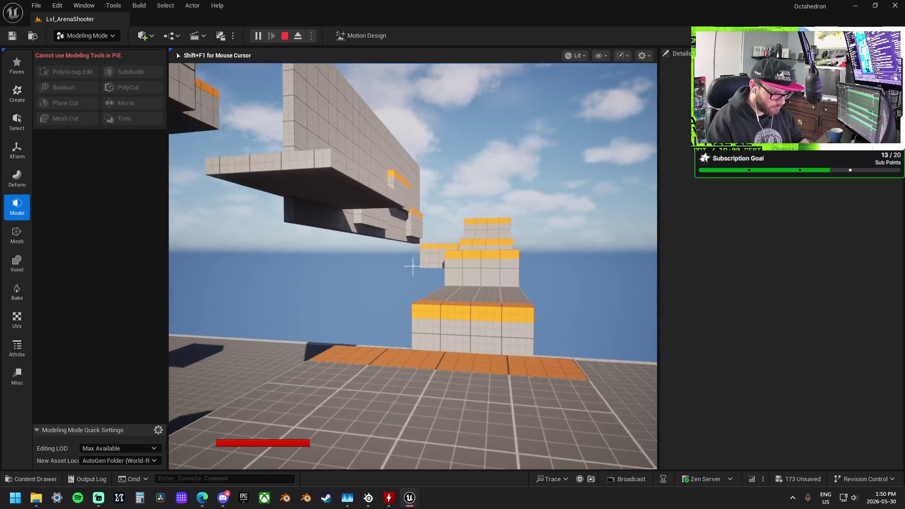
{"action": "key", "text": "w"}
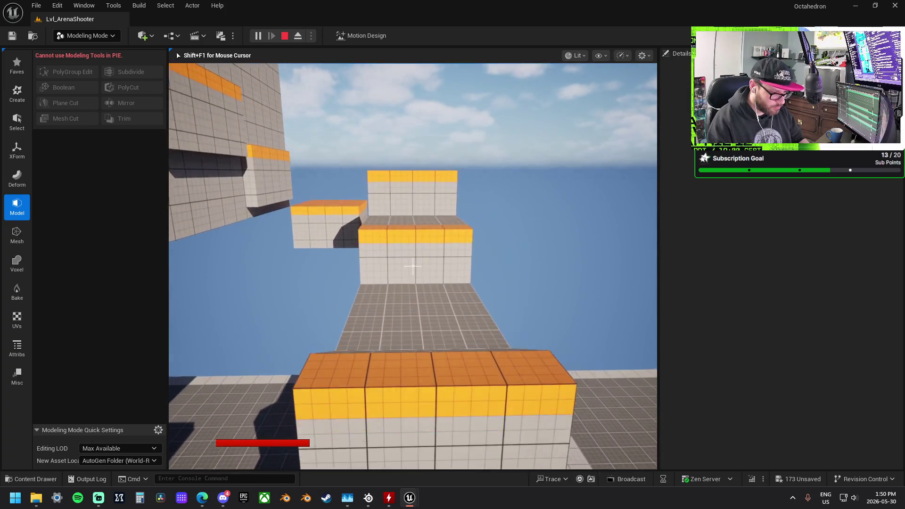
{"action": "key", "text": "w"}
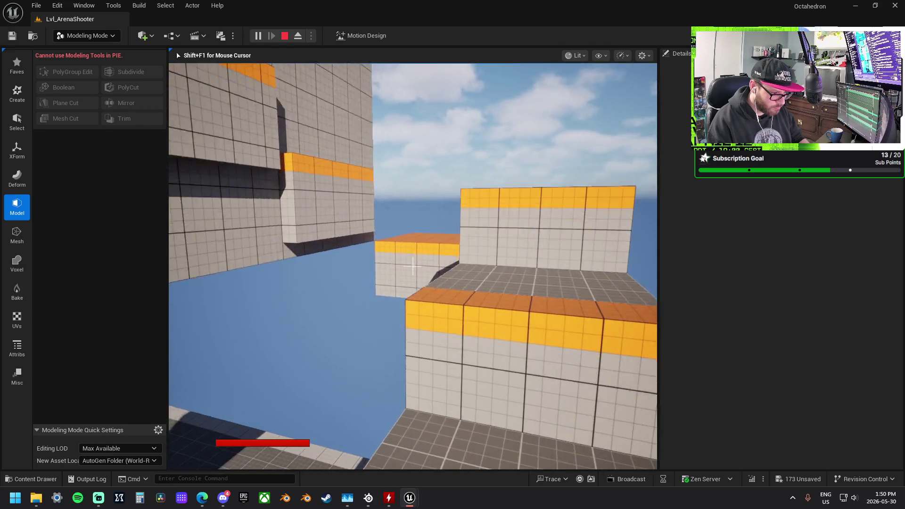
{"action": "key", "text": "w"}
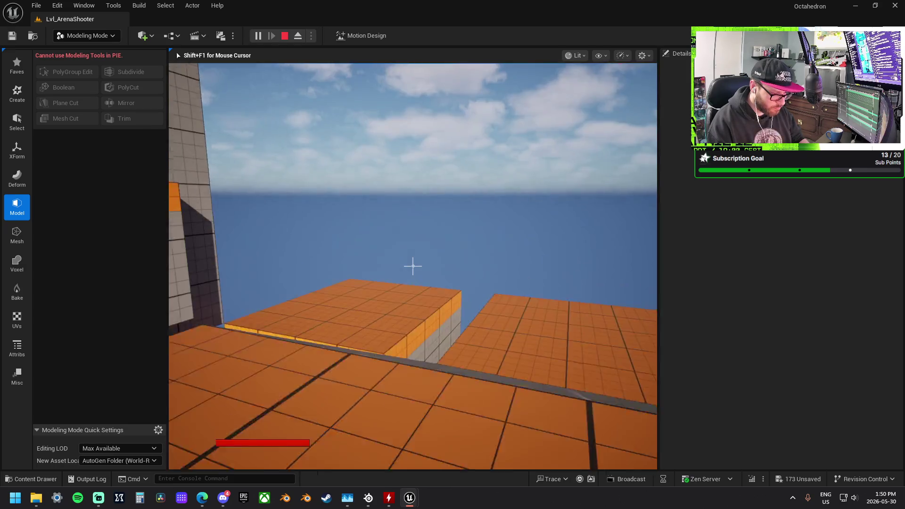
{"action": "key", "text": "w"}
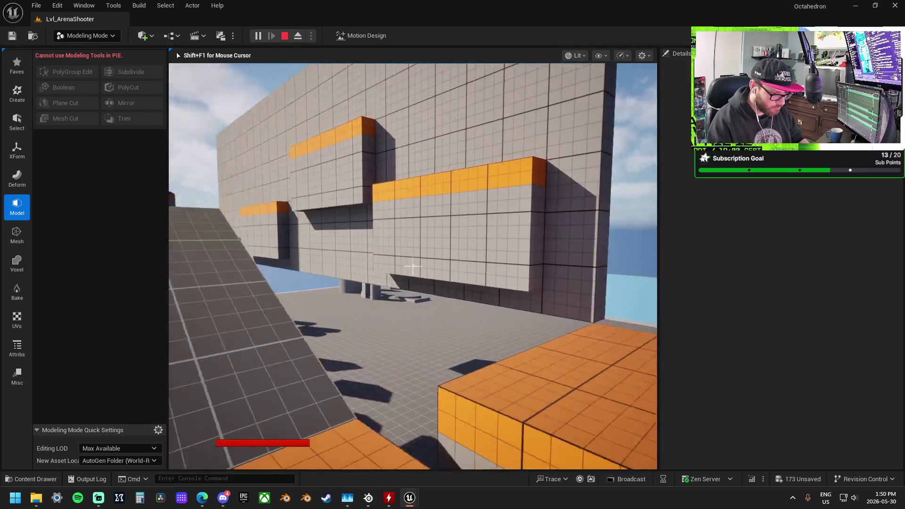
{"action": "key", "text": "w"}
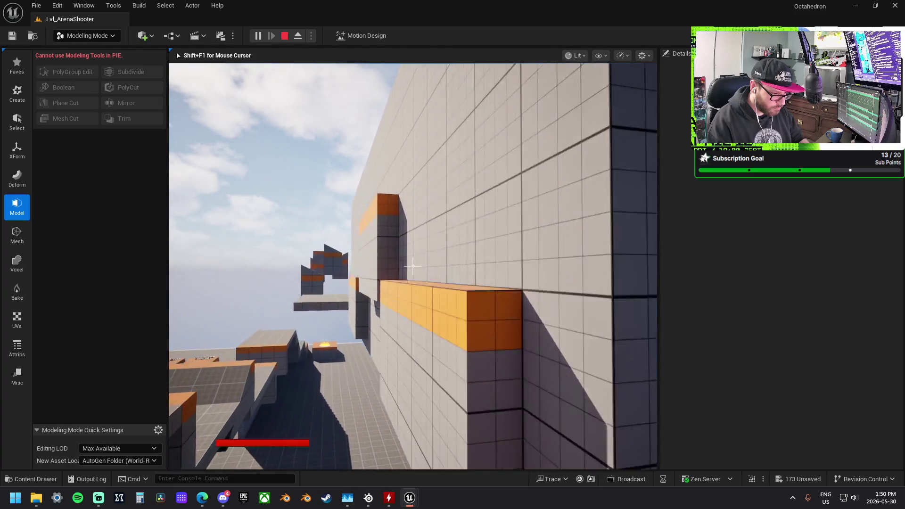
{"action": "key", "text": "w"}
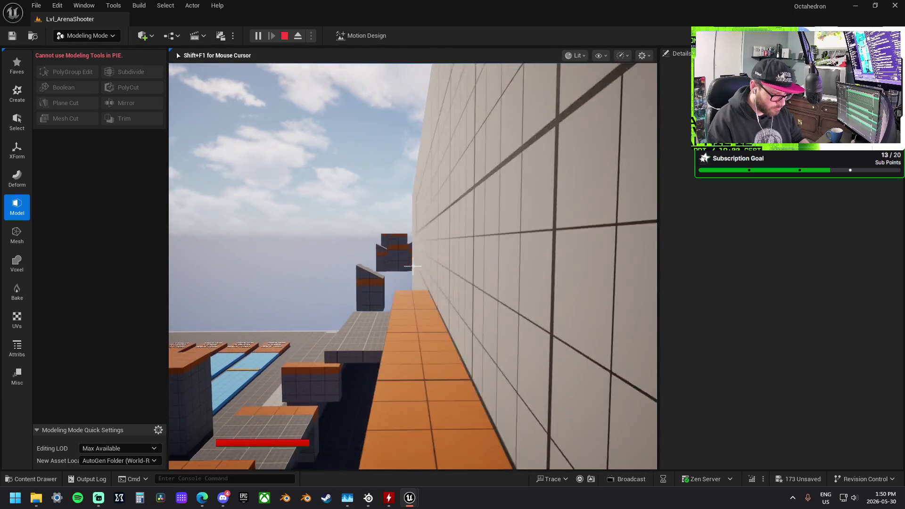
{"action": "key", "text": "w"}
{"action": "key", "text": "space"}
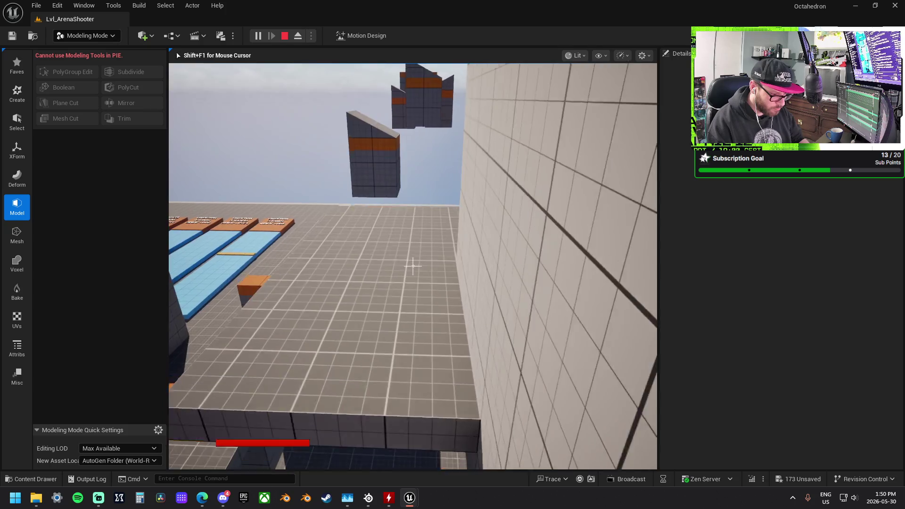
{"action": "key", "text": "w"}
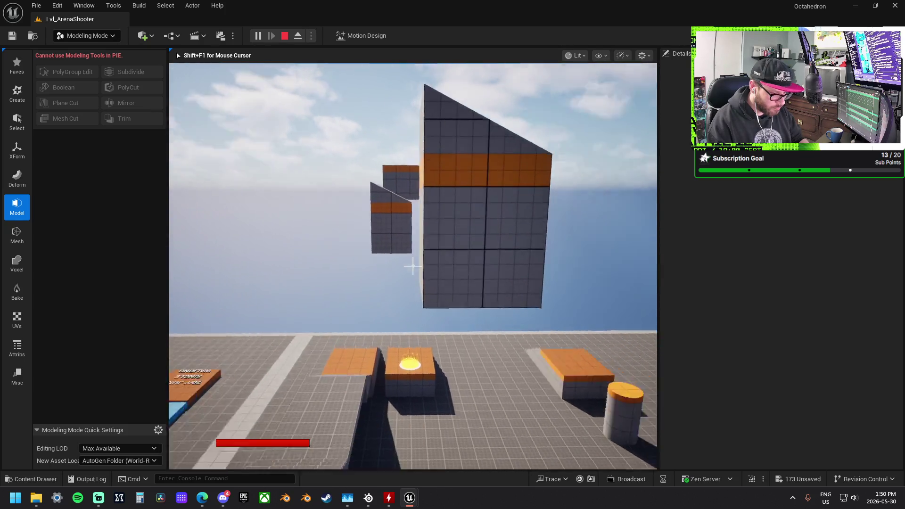
{"action": "key", "text": "w"}
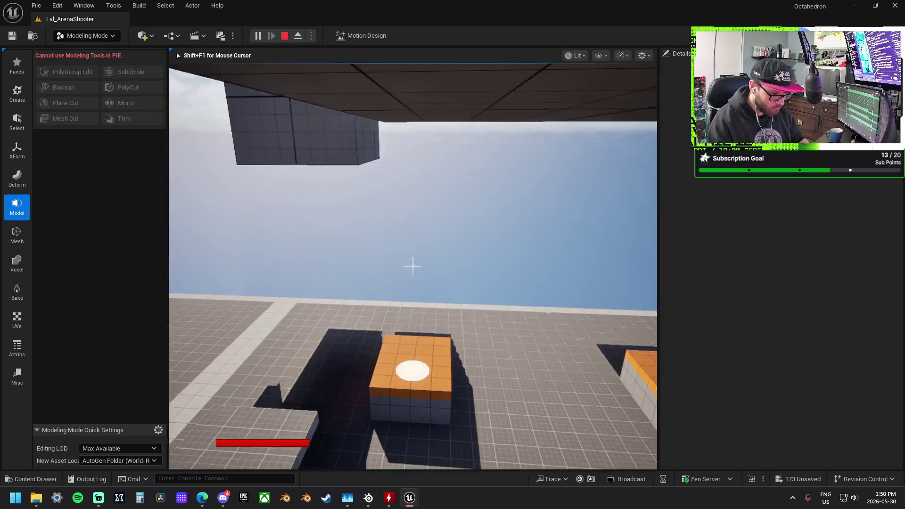
{"action": "key", "text": "w"}
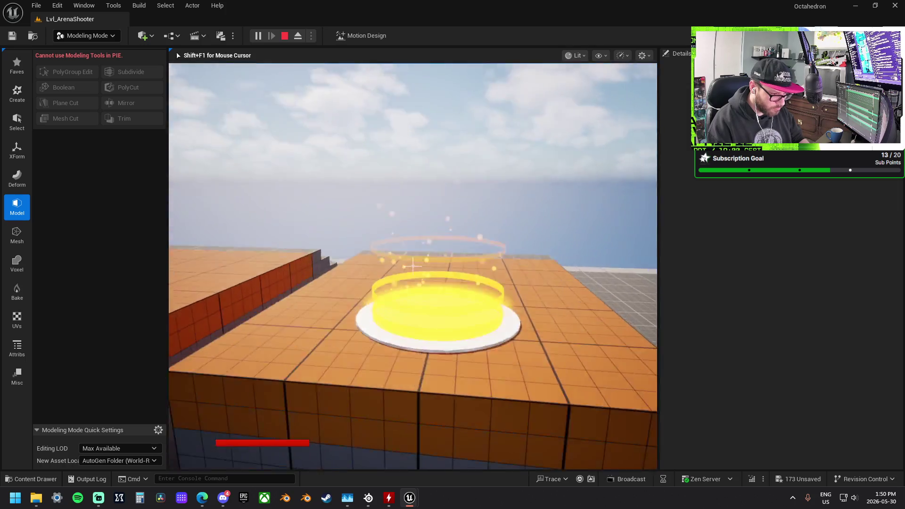
{"action": "key", "text": "w"}
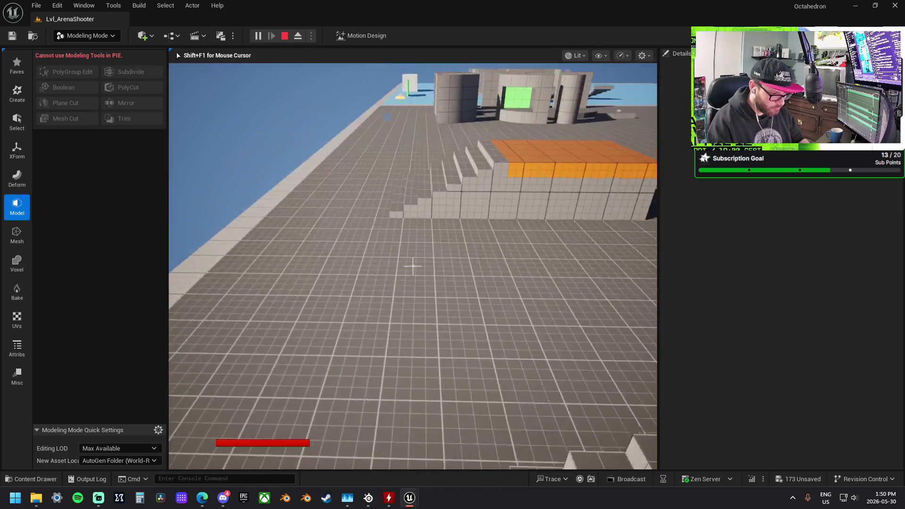
{"action": "key", "text": "Escape"}
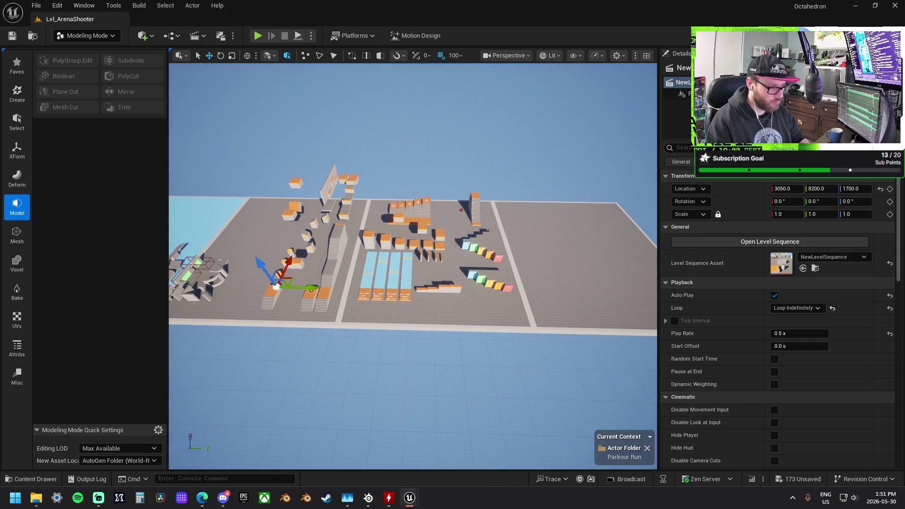
Undo an accidental move of the right-hand platform and fly out over the whole level
{"action": "left_click", "coordinate": [541, 264]}
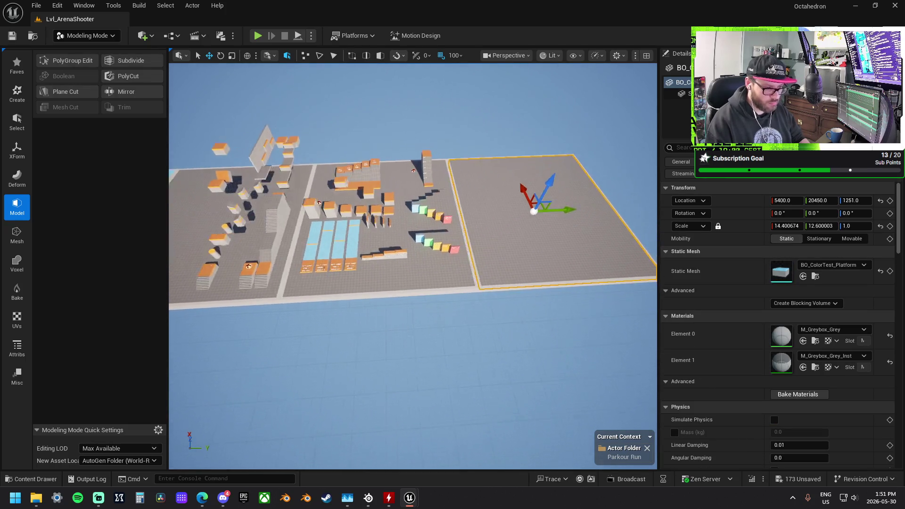
{"action": "scroll", "coordinate": [492, 275], "scroll_direction": "down", "scroll_amount": 5}
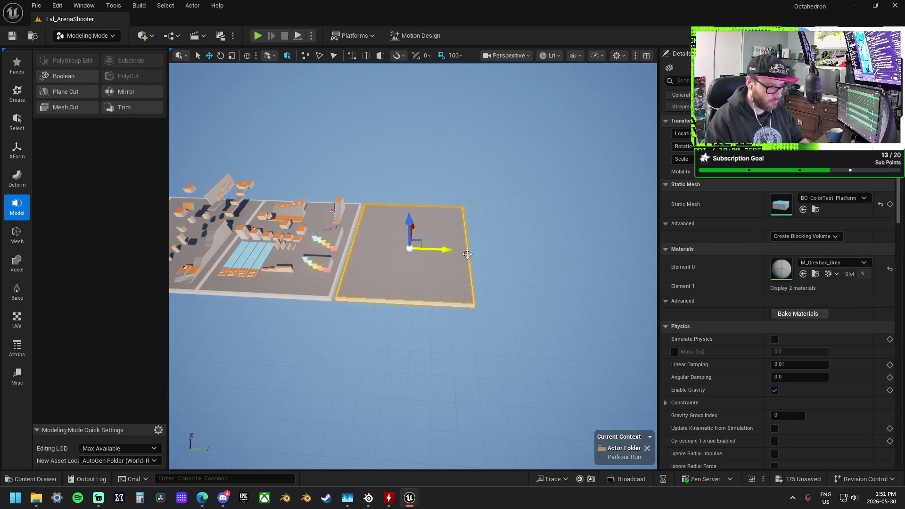
{"action": "key", "text": "ctrl+z"}
{"action": "key", "text": "w"}
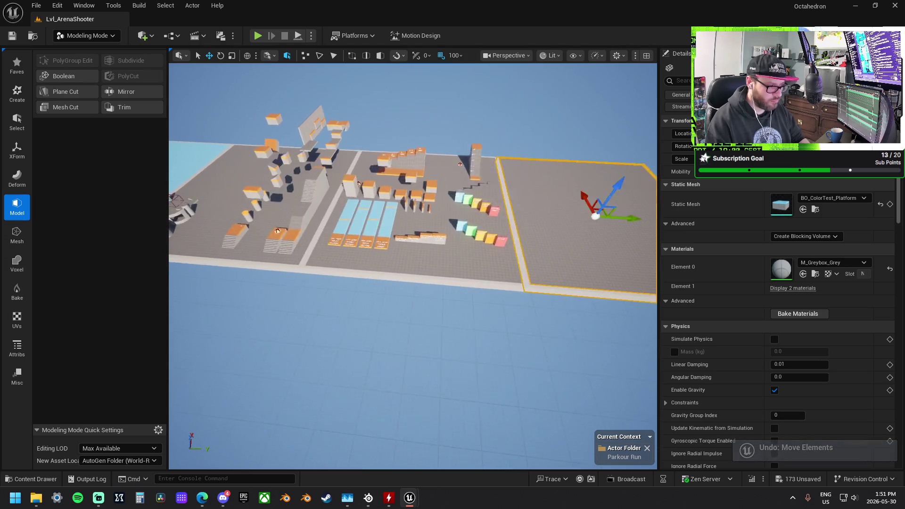
{"action": "key", "text": "a"}
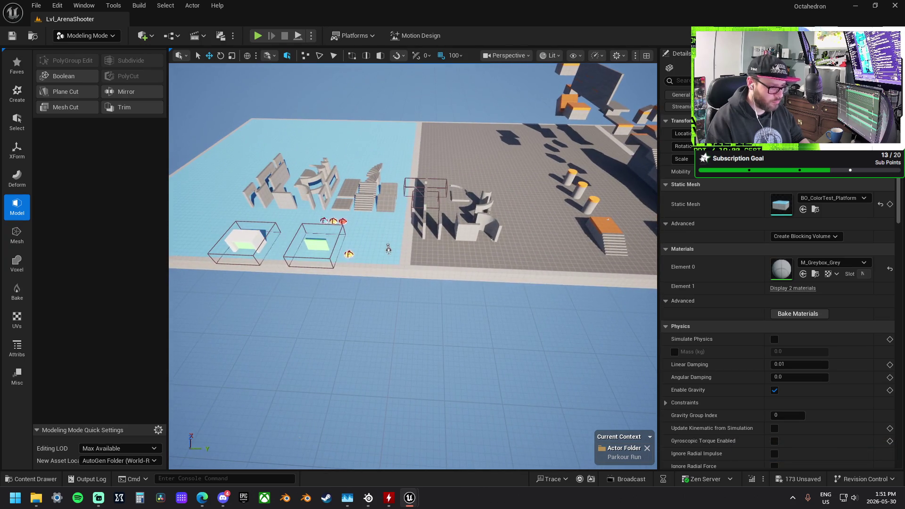
{"action": "key", "text": "d"}
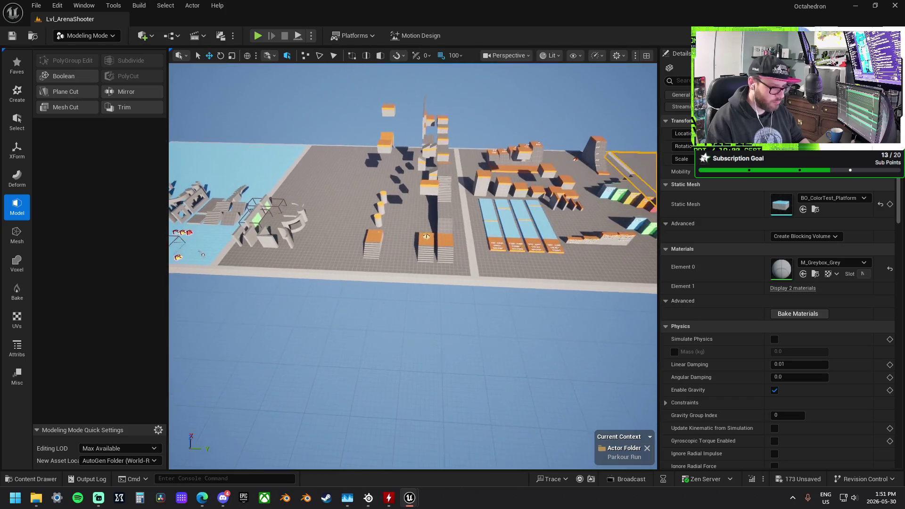
{"action": "key", "text": "s"}
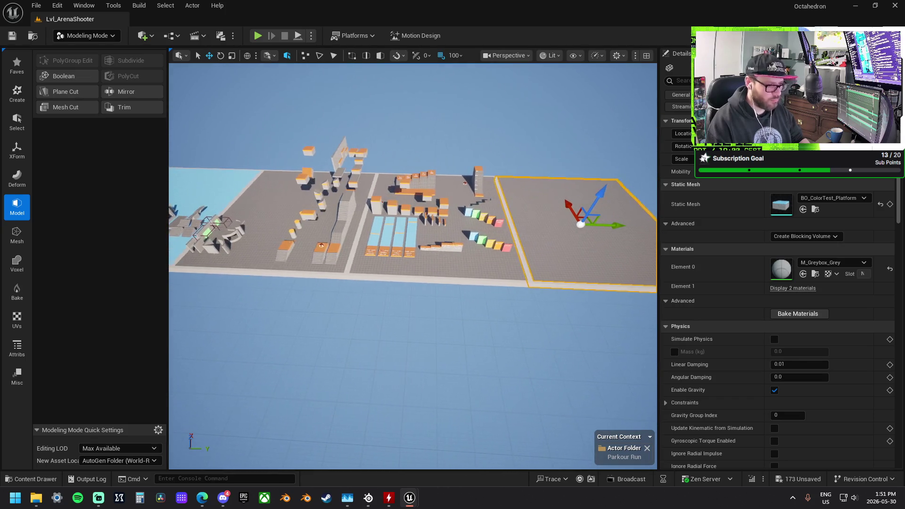
{"action": "key", "text": "w"}
{"action": "key", "text": "a"}
{"action": "key", "text": "d"}
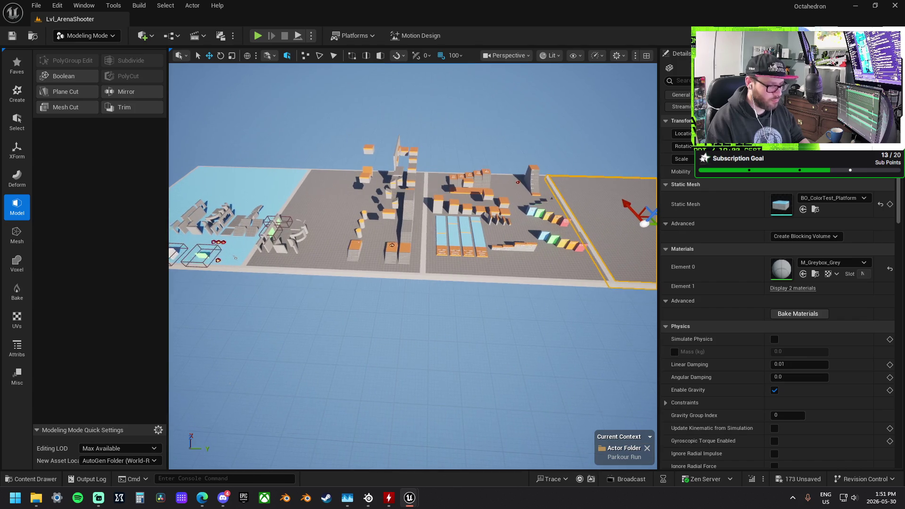
Fly in close to the new platform and set grid snapping to 50
{"action": "key", "text": "w"}
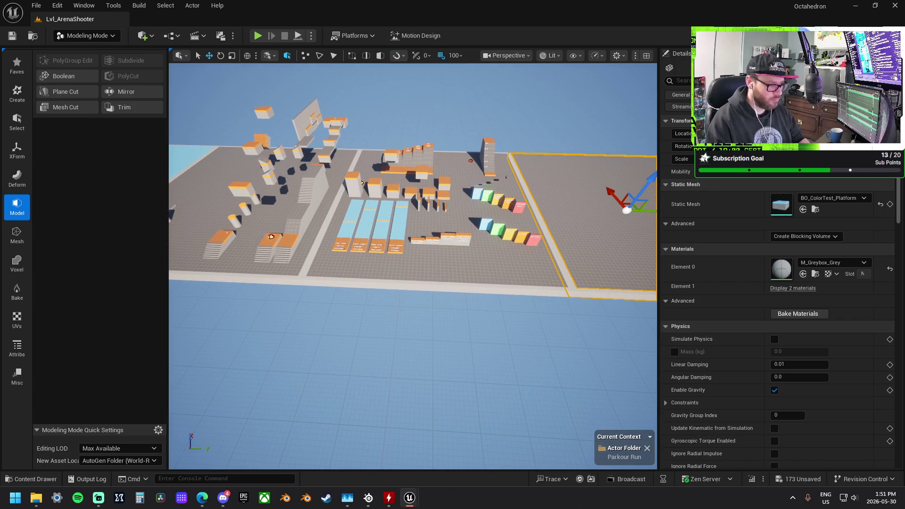
{"action": "key", "text": "d"}
{"action": "key", "text": "w"}
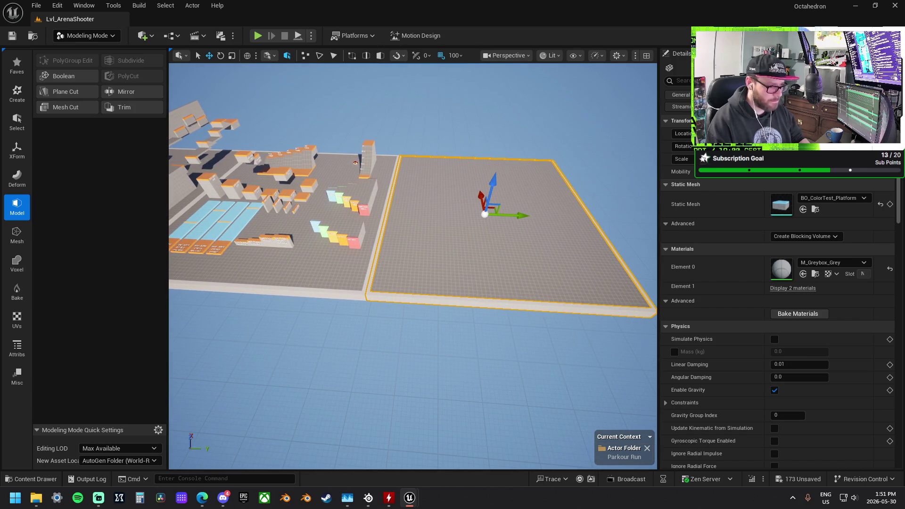
{"action": "key", "text": "a"}
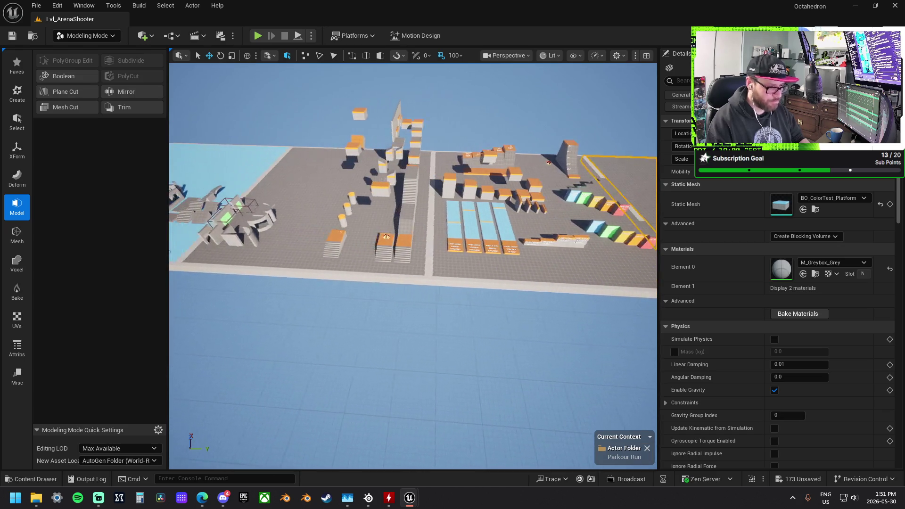
{"action": "key", "text": "a"}
{"action": "key", "text": "w"}
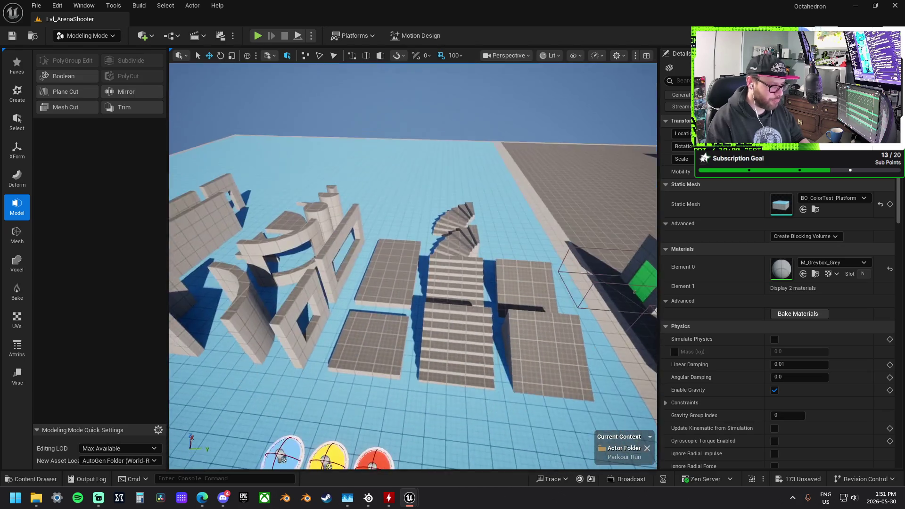
{"action": "key", "text": "s"}
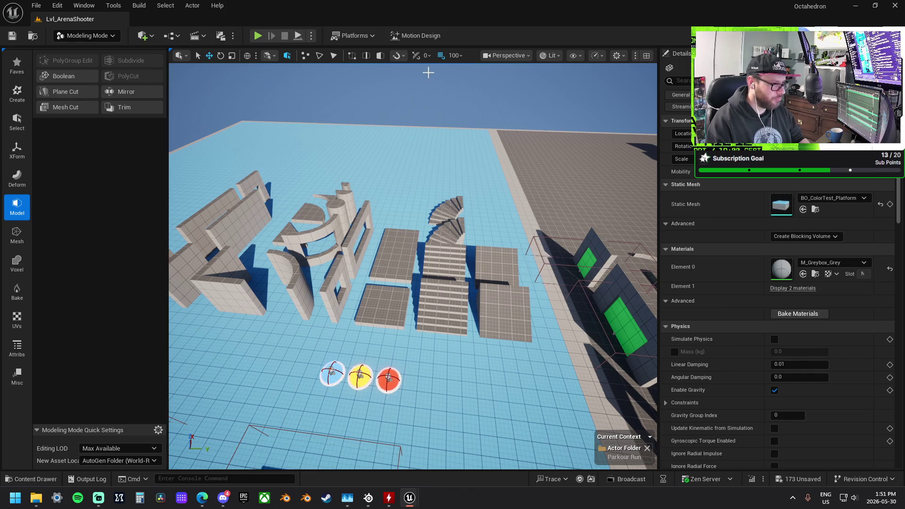
{"action": "left_click", "coordinate": [453, 56]}
{"action": "left_click", "coordinate": [479, 111]}
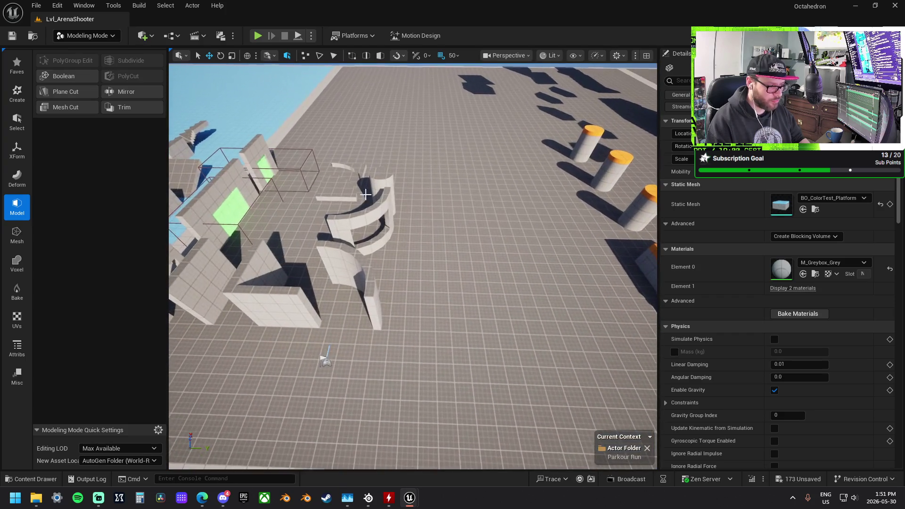
Stand the BO_Wall_Curve_1x1 piece upright with a 90° turn and raise it to Z 1700
{"action": "left_click", "coordinate": [370, 257]}
{"action": "mouse_move", "coordinate": [370, 257]}
{"action": "left_mouse_down"}
{"action": "mouse_move", "coordinate": [498, 276]}
{"action": "mouse_move", "coordinate": [238, 237]}
{"action": "left_mouse_up"}
{"action": "key", "text": "f"}
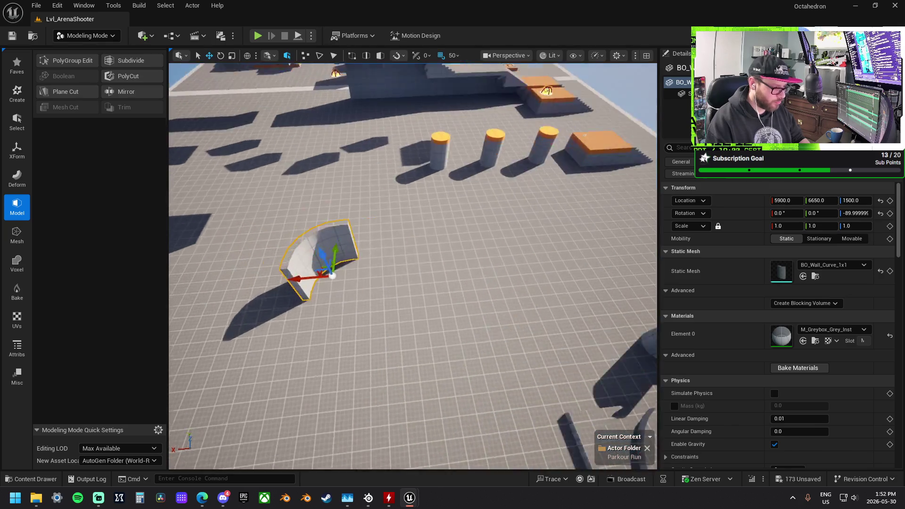
{"action": "scroll", "coordinate": [412, 263], "scroll_direction": "down", "scroll_amount": 5}
{"action": "left_click_drag", "start_coordinate": [412, 263], "coordinate": [377, 245]}
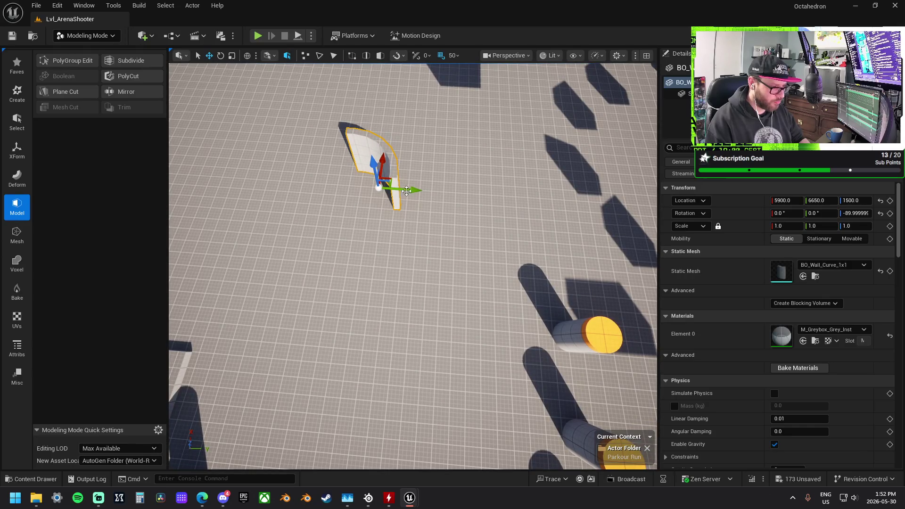
{"action": "mouse_move", "coordinate": [414, 191]}
{"action": "left_mouse_down"}
{"action": "mouse_move", "coordinate": [485, 213]}
{"action": "mouse_move", "coordinate": [405, 210]}
{"action": "left_mouse_up"}
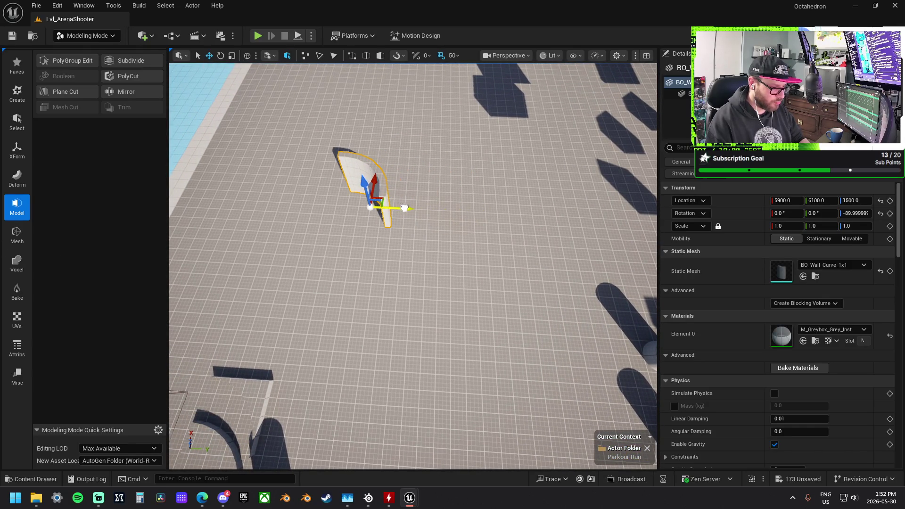
{"action": "key", "text": "e"}
{"action": "mouse_move", "coordinate": [359, 167]}
{"action": "left_mouse_down"}
{"action": "mouse_move", "coordinate": [384, 209]}
{"action": "mouse_move", "coordinate": [442, 198]}
{"action": "left_mouse_up"}
{"action": "key", "text": "w"}
{"action": "mouse_move", "coordinate": [420, 233]}
{"action": "left_mouse_down"}
{"action": "mouse_move", "coordinate": [432, 186]}
{"action": "mouse_move", "coordinate": [408, 191]}
{"action": "left_mouse_up"}
Alt-drag a copy of the curved wall, flip it 180° and seat it on top of the first
{"action": "mouse_move", "coordinate": [420, 241]}
{"action": "left_mouse_down", "text": "alt"}
{"action": "mouse_move", "coordinate": [427, 249]}
{"action": "mouse_move", "coordinate": [493, 245]}
{"action": "left_mouse_up", "text": "alt"}
{"action": "key", "text": "e"}
{"action": "left_click_drag", "start_coordinate": [472, 168], "coordinate": [487, 170]}
{"action": "key", "text": "w"}
{"action": "left_click_drag", "start_coordinate": [493, 201], "coordinate": [480, 185]}
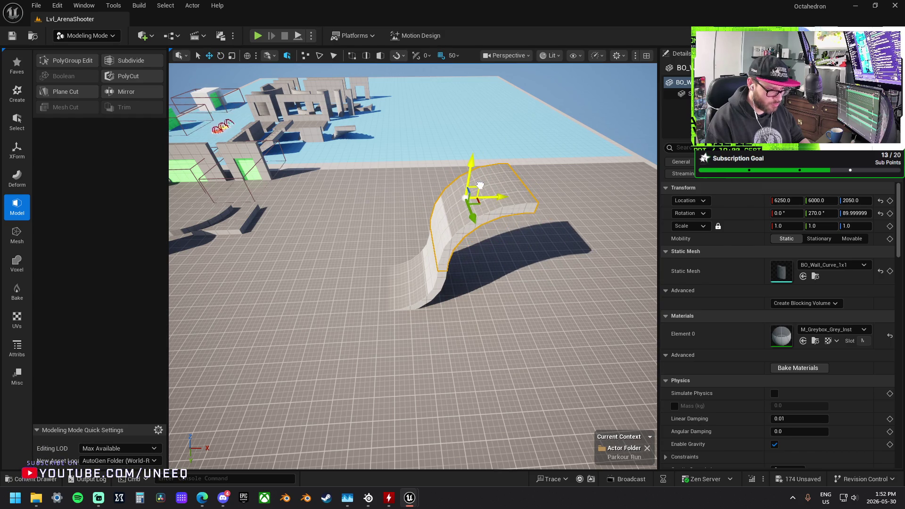
{"action": "left_click_drag", "start_coordinate": [344, 188], "coordinate": [268, 190]}
Move the BO_Floor_1x2 piece onto the top of the curved wall
{"action": "left_click", "coordinate": [436, 169]}
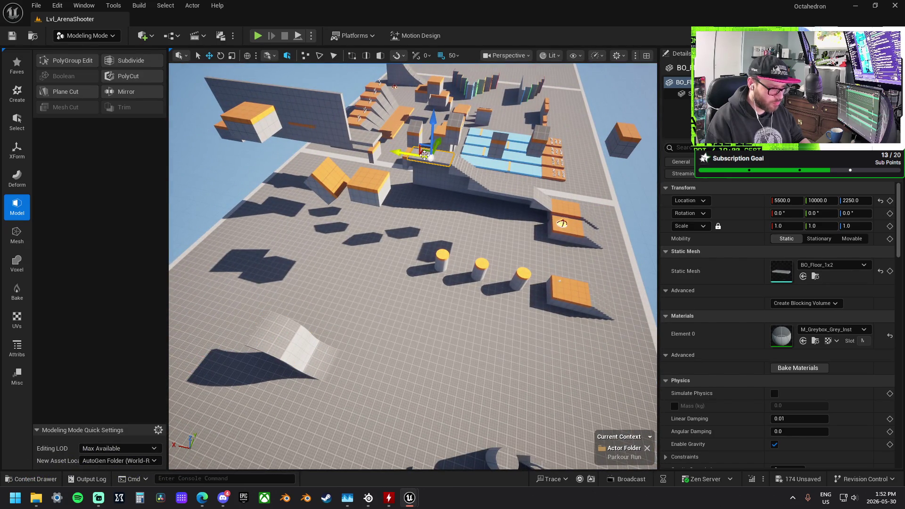
{"action": "mouse_move", "coordinate": [424, 151]}
{"action": "left_mouse_down"}
{"action": "mouse_move", "coordinate": [266, 257]}
{"action": "mouse_move", "coordinate": [208, 310]}
{"action": "left_mouse_up"}
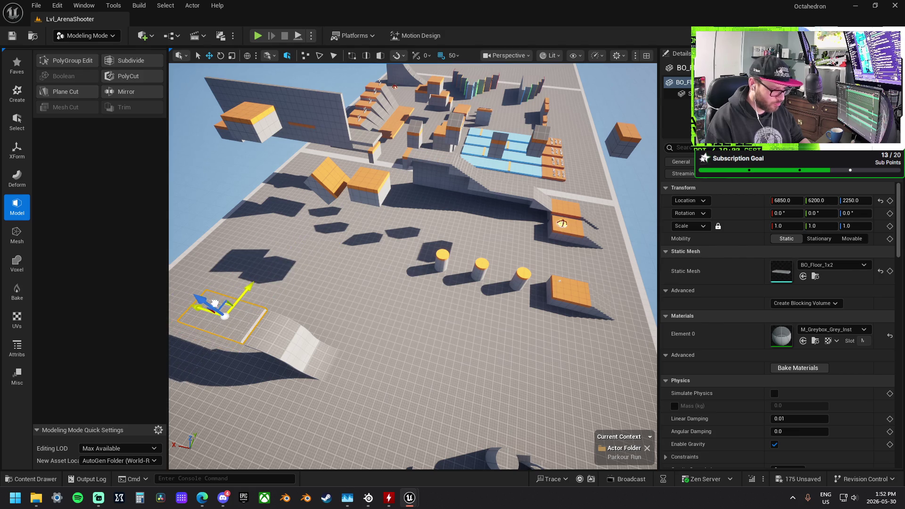
{"action": "key", "text": "f"}
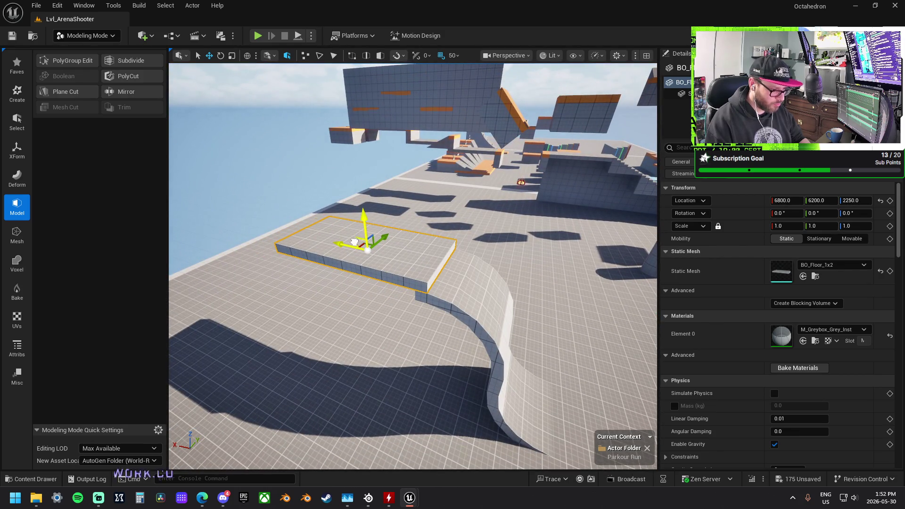
{"action": "left_click_drag", "start_coordinate": [354, 242], "coordinate": [359, 245]}
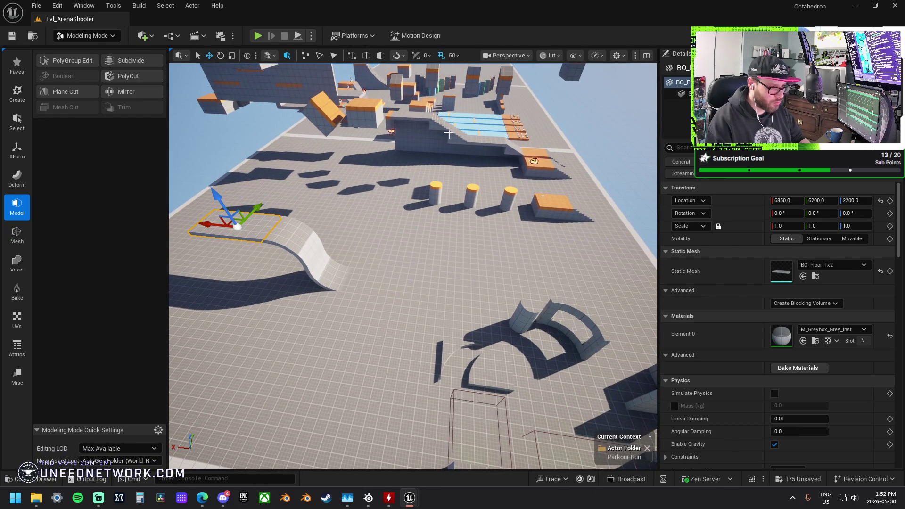
Place the ramp beside the wall, lowered to Z 1500, turned 180° and at X 5200
{"action": "left_click", "coordinate": [507, 149]}
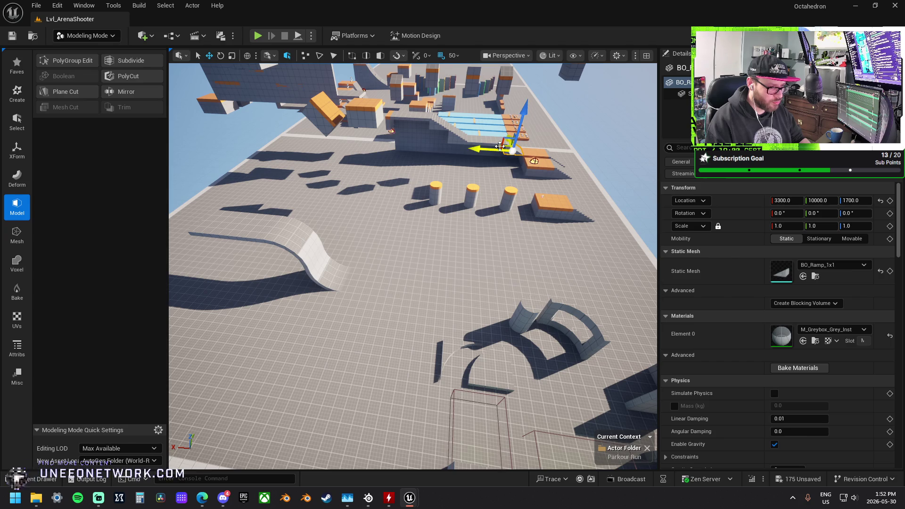
{"action": "mouse_move", "coordinate": [500, 147]}
{"action": "left_mouse_down"}
{"action": "mouse_move", "coordinate": [426, 221]}
{"action": "mouse_move", "coordinate": [350, 256]}
{"action": "left_mouse_up"}
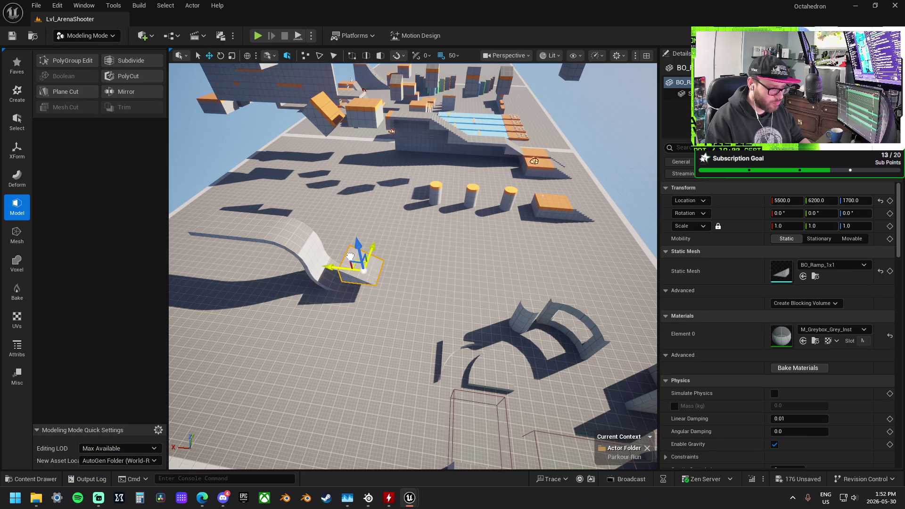
{"action": "scroll", "coordinate": [350, 256], "scroll_direction": "up", "scroll_amount": 5}
{"action": "left_click_drag", "start_coordinate": [448, 217], "coordinate": [452, 254]}
{"action": "key", "text": "e"}
{"action": "mouse_move", "coordinate": [446, 312]}
{"action": "left_mouse_down"}
{"action": "mouse_move", "coordinate": [471, 301]}
{"action": "mouse_move", "coordinate": [457, 300]}
{"action": "mouse_move", "coordinate": [473, 329]}
{"action": "left_mouse_up"}
{"action": "key", "text": "w"}
{"action": "mouse_move", "coordinate": [368, 278]}
{"action": "left_mouse_down"}
{"action": "mouse_move", "coordinate": [415, 278]}
{"action": "mouse_move", "coordinate": [520, 208]}
{"action": "mouse_move", "coordinate": [399, 287]}
{"action": "mouse_move", "coordinate": [375, 226]}
{"action": "mouse_move", "coordinate": [383, 262]}
{"action": "mouse_move", "coordinate": [398, 212]}
{"action": "left_mouse_up"}
{"action": "left_click", "coordinate": [521, 209]}
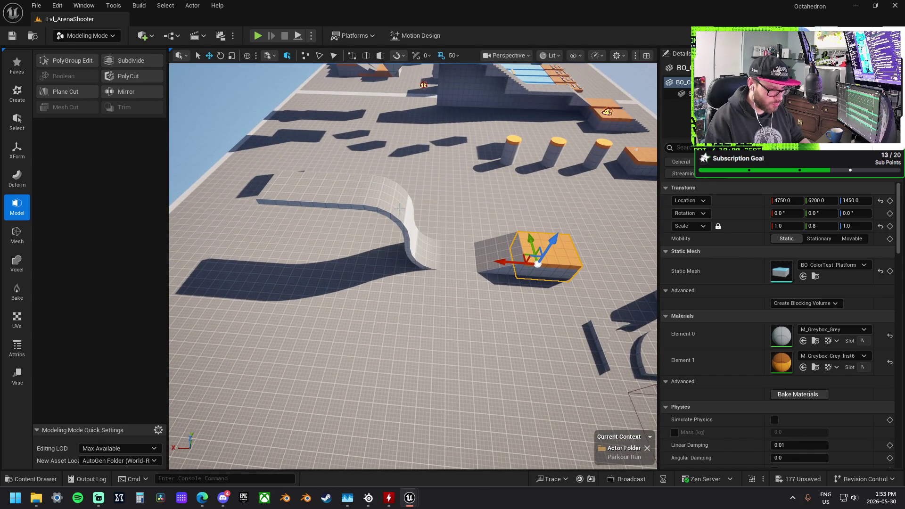
Reposition the curved wall along X and Y and turn it 90° into an arch
{"action": "left_click", "coordinate": [399, 209]}
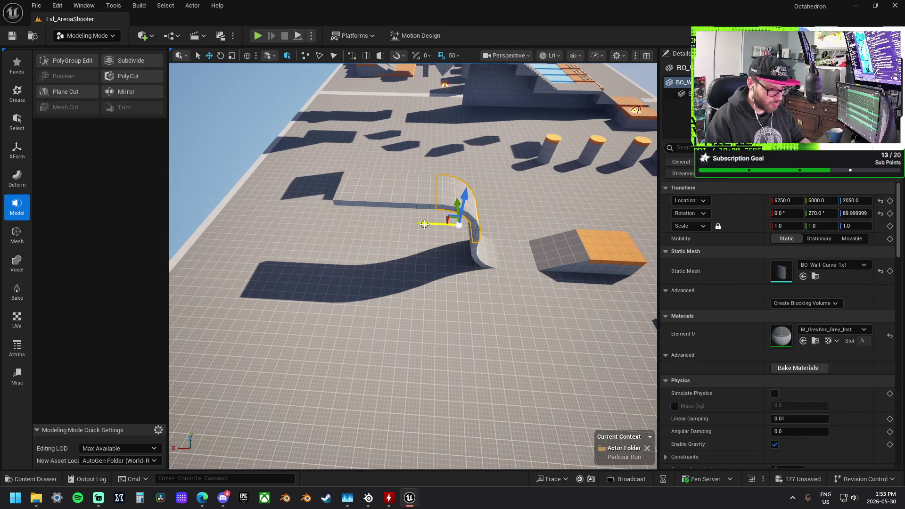
{"action": "left_click_drag", "start_coordinate": [424, 224], "coordinate": [519, 228]}
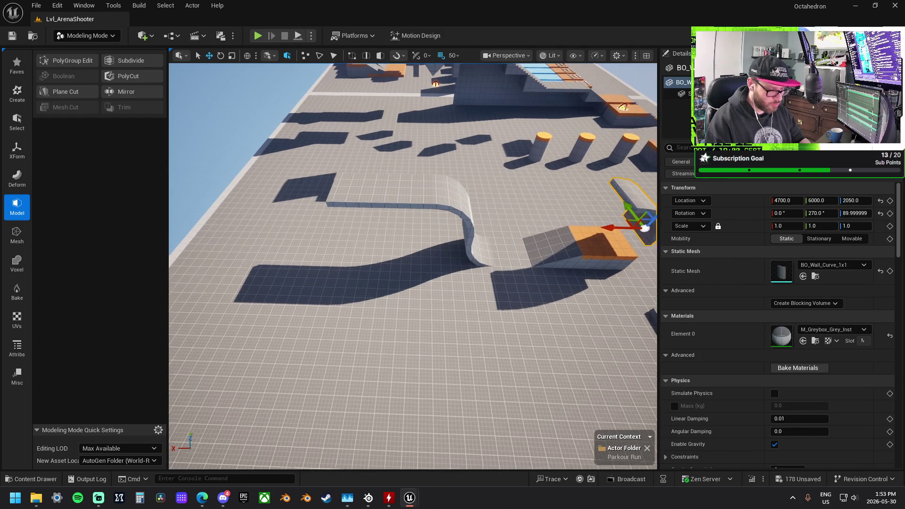
{"action": "left_click_drag", "start_coordinate": [386, 226], "coordinate": [214, 219]}
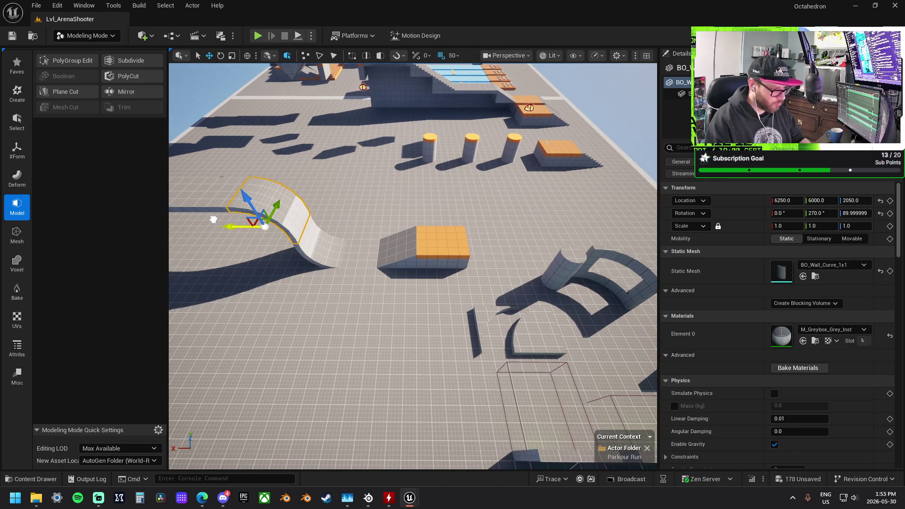
{"action": "mouse_move", "coordinate": [277, 207]}
{"action": "left_mouse_down"}
{"action": "mouse_move", "coordinate": [257, 255]}
{"action": "mouse_move", "coordinate": [309, 255]}
{"action": "left_mouse_up"}
{"action": "key", "text": "e"}
{"action": "key", "text": "w"}
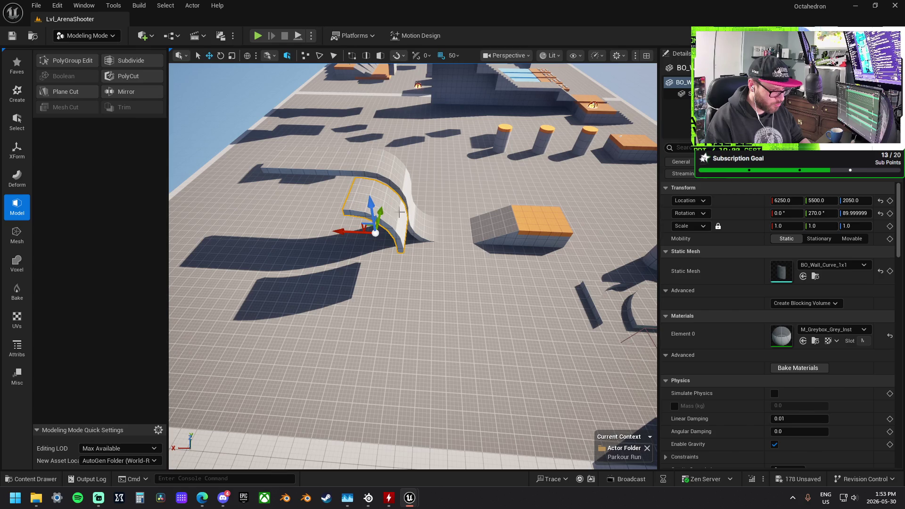
{"action": "key", "text": "e"}
{"action": "mouse_move", "coordinate": [323, 230]}
{"action": "left_mouse_down"}
{"action": "mouse_move", "coordinate": [367, 184]}
{"action": "mouse_move", "coordinate": [379, 190]}
{"action": "mouse_move", "coordinate": [389, 251]}
{"action": "mouse_move", "coordinate": [374, 196]}
{"action": "left_mouse_up"}
{"action": "key", "text": "w"}
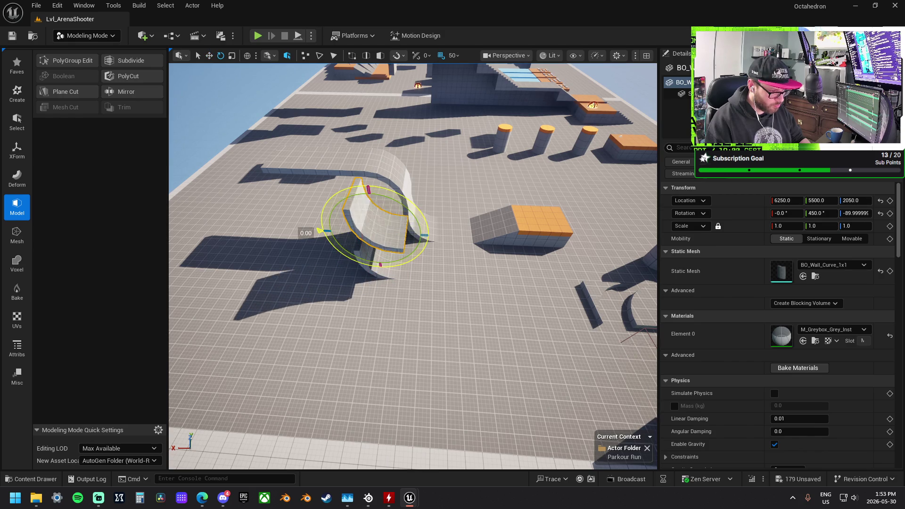
{"action": "key", "text": "w"}
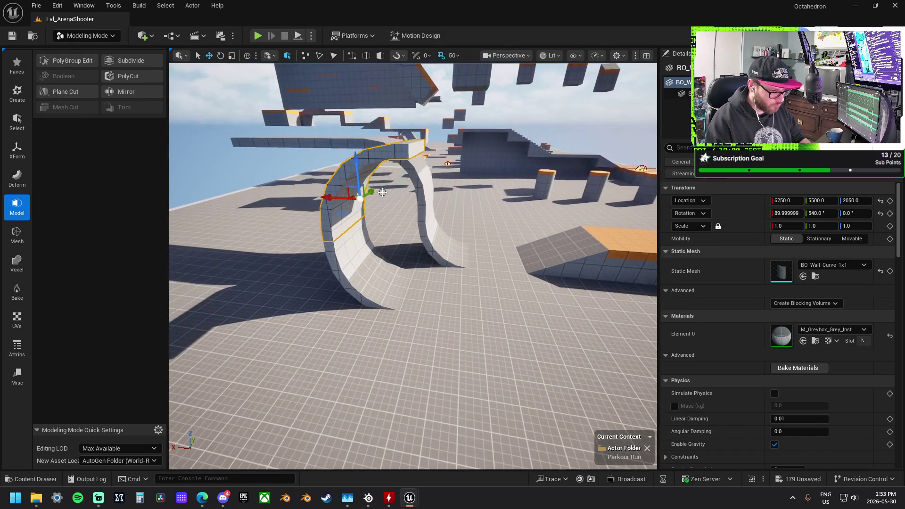
Inspect the arch up close, isolating the top arch piece, then select the rounded floor-corner piece
{"action": "mouse_move", "coordinate": [360, 162]}
{"action": "left_mouse_down"}
{"action": "mouse_move", "coordinate": [359, 236]}
{"action": "mouse_move", "coordinate": [359, 198]}
{"action": "mouse_move", "coordinate": [409, 198]}
{"action": "left_mouse_up"}
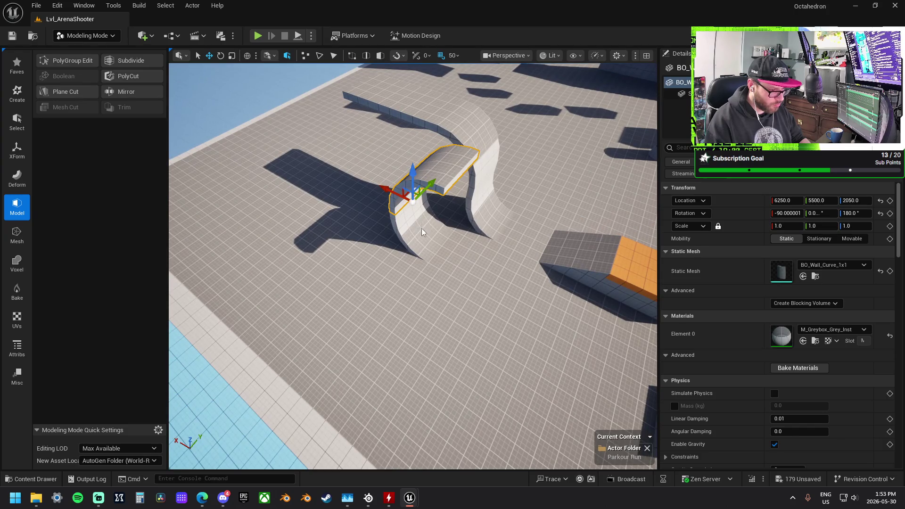
{"action": "left_click", "coordinate": [433, 214], "text": "ctrl"}
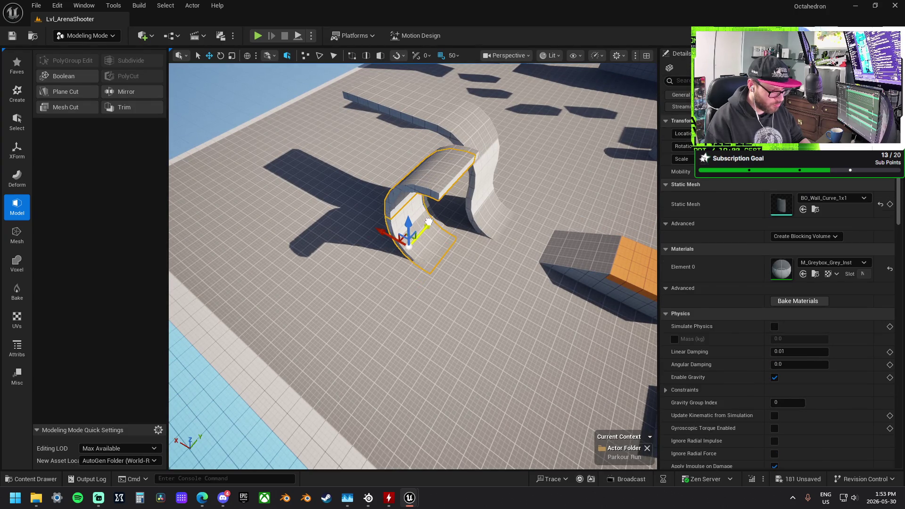
{"action": "left_click_drag", "start_coordinate": [375, 258], "coordinate": [367, 238]}
{"action": "left_click", "coordinate": [296, 286]}
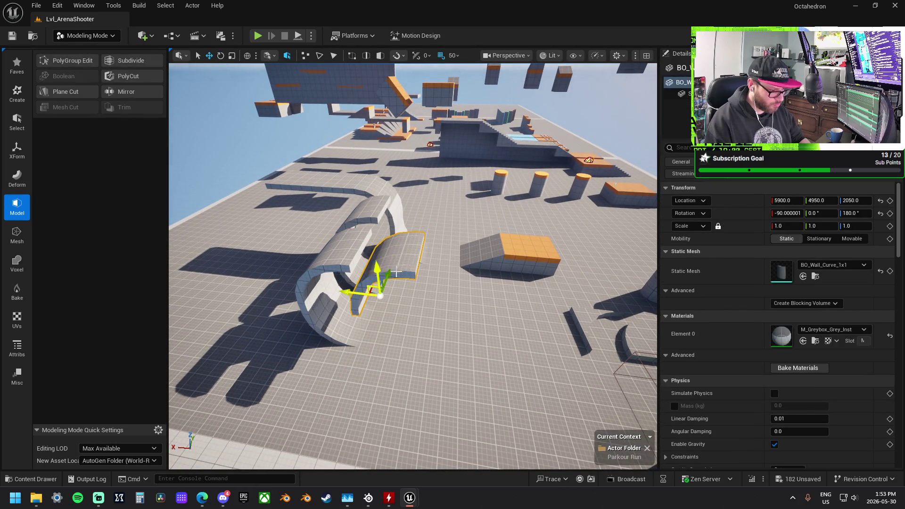
{"action": "left_click_drag", "start_coordinate": [417, 267], "coordinate": [447, 253]}
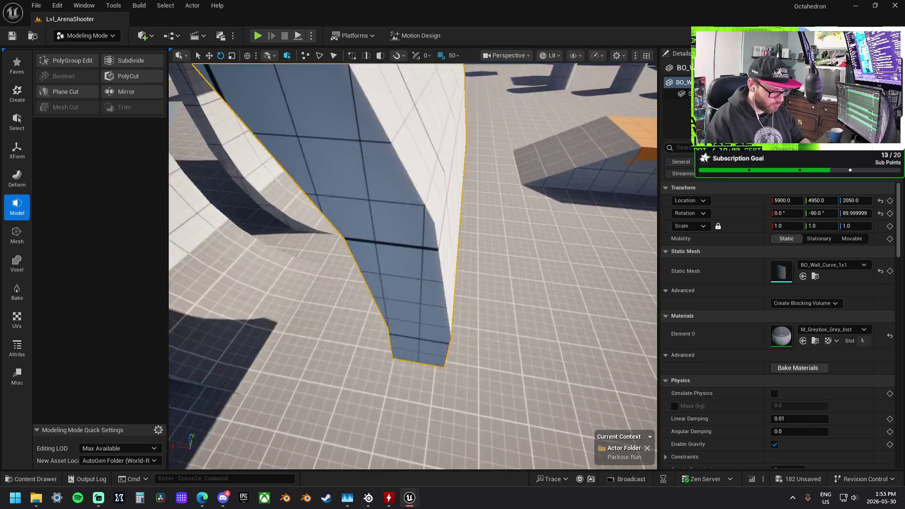
{"action": "left_click", "coordinate": [443, 287]}
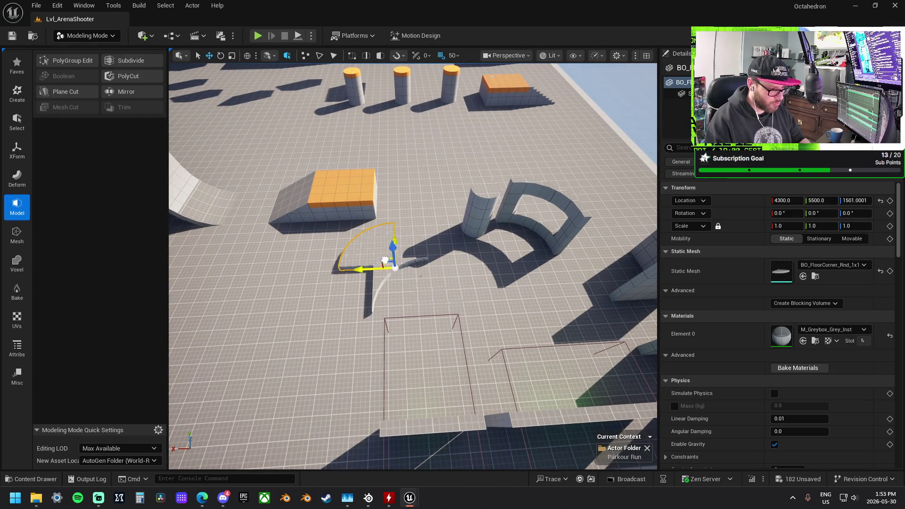
Move the rounded floor-corner piece beside the curved wall and raise it to Z 1851
{"action": "left_click_drag", "start_coordinate": [336, 263], "coordinate": [335, 263]}
{"action": "left_click_drag", "start_coordinate": [338, 227], "coordinate": [338, 227]}
{"action": "left_click", "coordinate": [339, 227]}
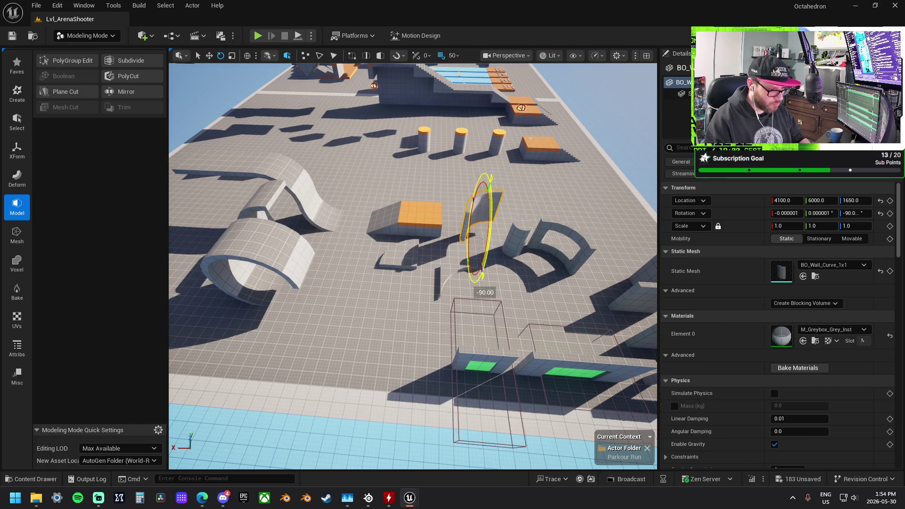
{"action": "mouse_move", "coordinate": [486, 183]}
{"action": "left_mouse_down"}
{"action": "mouse_move", "coordinate": [476, 235]}
{"action": "mouse_move", "coordinate": [492, 240]}
{"action": "mouse_move", "coordinate": [373, 248]}
{"action": "left_mouse_up"}
{"action": "key", "text": "w"}
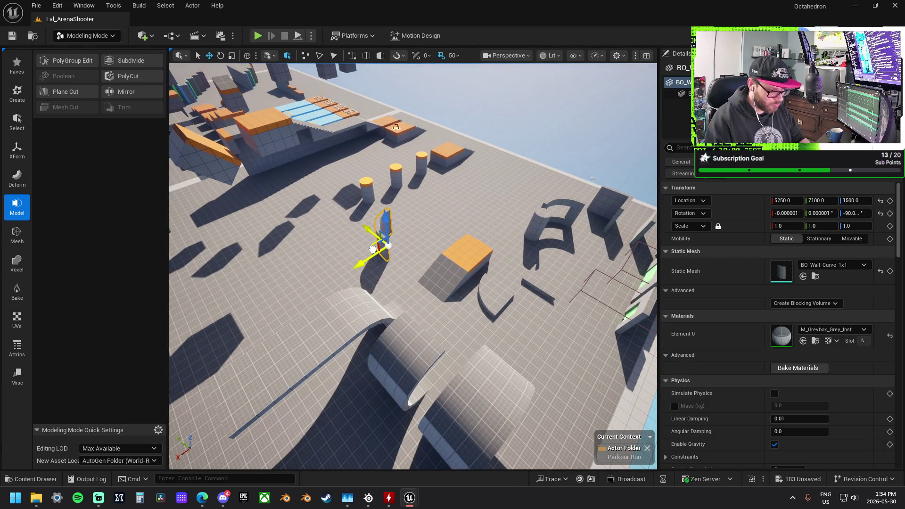
{"action": "left_click", "coordinate": [493, 295]}
{"action": "left_click_drag", "start_coordinate": [483, 290], "coordinate": [388, 261]}
{"action": "key", "text": "f"}
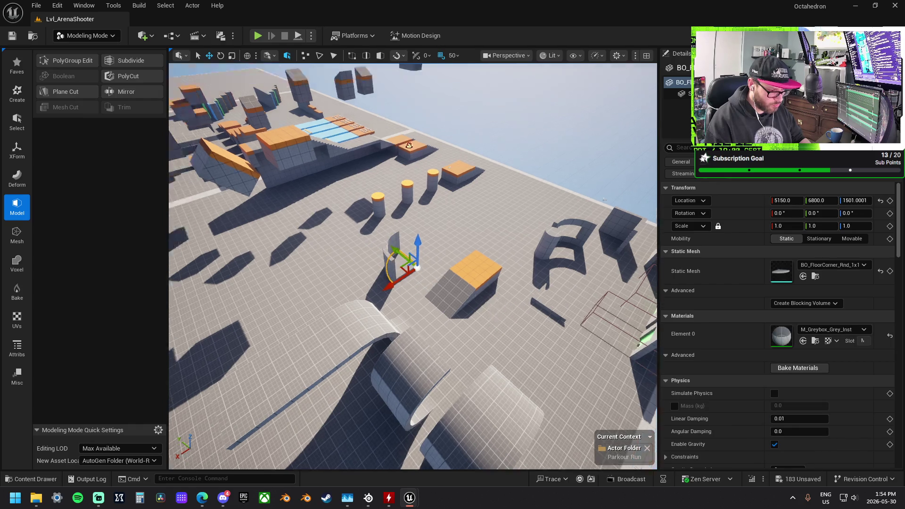
{"action": "left_click_drag", "start_coordinate": [449, 288], "coordinate": [452, 221]}
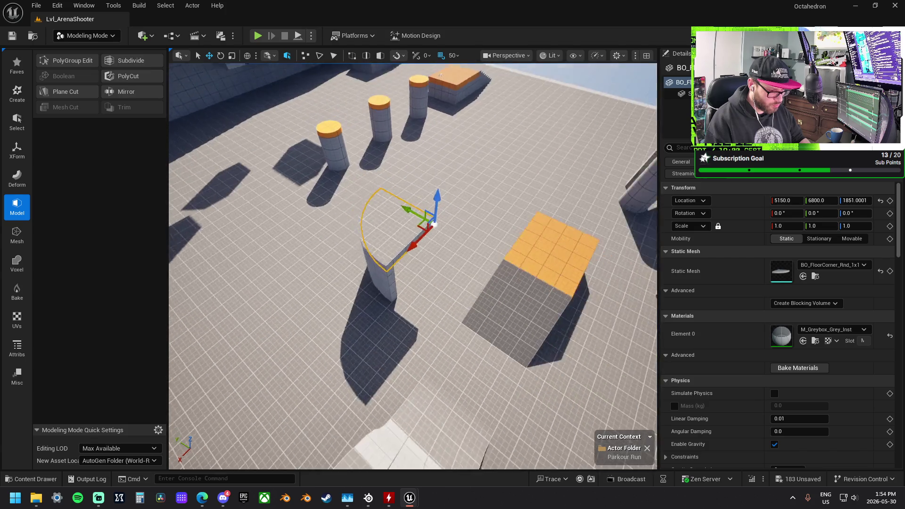
Lift the floor-corner piece and curved wall together, rotate them 90° and slide along X
{"action": "left_click", "coordinate": [442, 253], "text": "ctrl"}
{"action": "left_click_drag", "start_coordinate": [433, 250], "coordinate": [444, 204]}
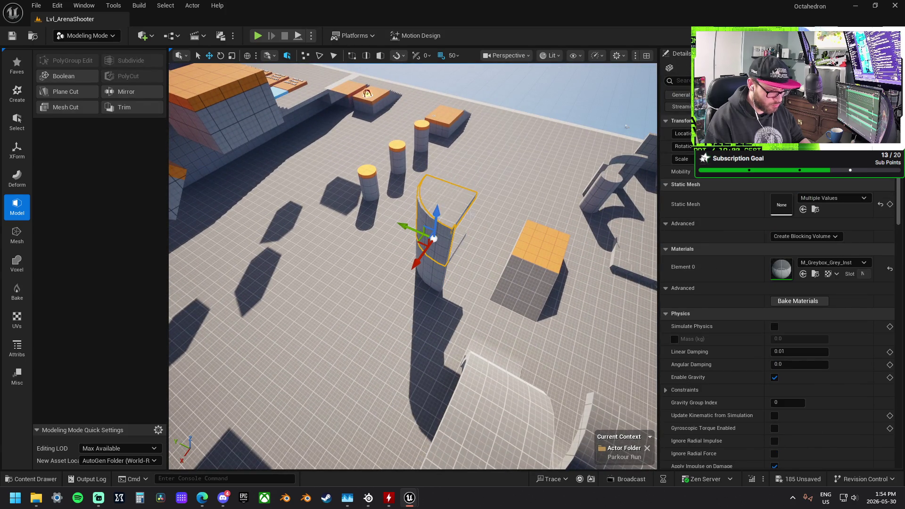
{"action": "key", "text": "e"}
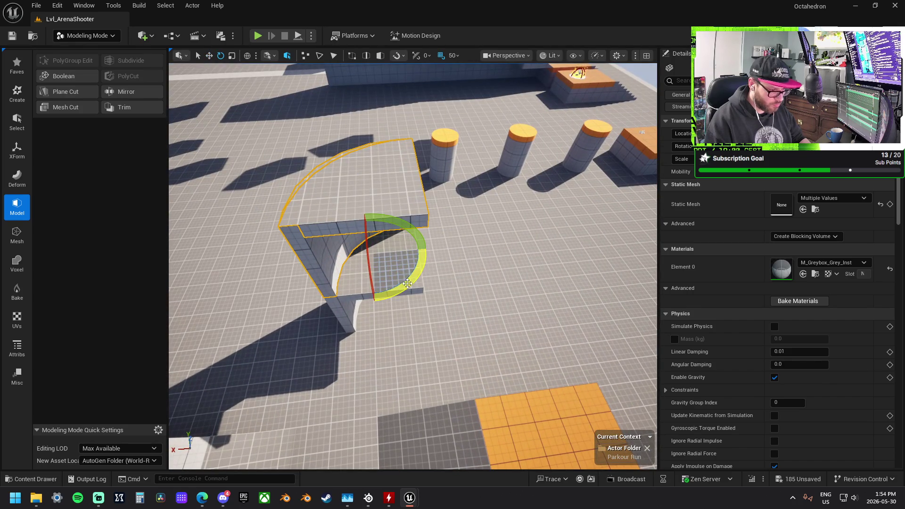
{"action": "left_click_drag", "start_coordinate": [408, 283], "coordinate": [363, 299]}
{"action": "mouse_move", "coordinate": [345, 255]}
{"action": "left_mouse_down"}
{"action": "mouse_move", "coordinate": [446, 272]}
{"action": "mouse_move", "coordinate": [460, 232]}
{"action": "mouse_move", "coordinate": [475, 307]}
{"action": "mouse_move", "coordinate": [472, 298]}
{"action": "left_mouse_up"}
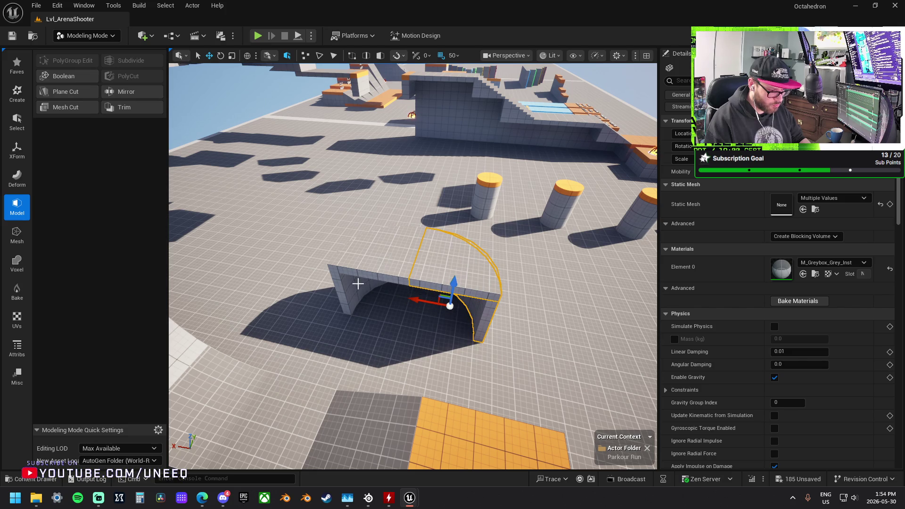
Check the new pillar from several angles, then push the orange ramp block back along Y
{"action": "left_click_drag", "start_coordinate": [357, 283], "coordinate": [369, 193]}
{"action": "mouse_move", "coordinate": [416, 235]}
{"action": "left_mouse_down"}
{"action": "mouse_move", "coordinate": [402, 197]}
{"action": "mouse_move", "coordinate": [409, 142]}
{"action": "left_mouse_up"}
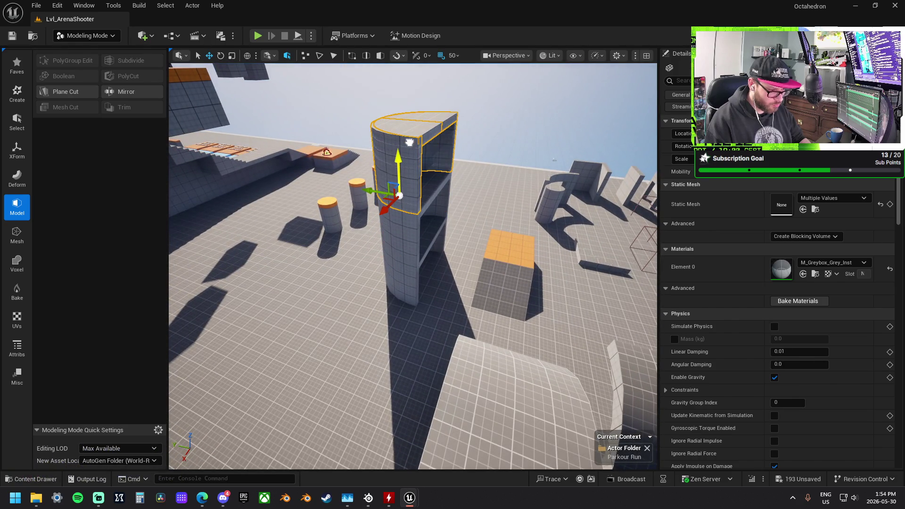
{"action": "left_click_drag", "start_coordinate": [447, 184], "coordinate": [340, 194]}
{"action": "left_click", "coordinate": [492, 245]}
{"action": "mouse_move", "coordinate": [492, 245]}
{"action": "left_mouse_down"}
{"action": "mouse_move", "coordinate": [425, 264]}
{"action": "mouse_move", "coordinate": [516, 273]}
{"action": "left_mouse_up"}
{"action": "mouse_move", "coordinate": [513, 232]}
{"action": "left_mouse_down"}
{"action": "mouse_move", "coordinate": [502, 196]}
{"action": "mouse_move", "coordinate": [467, 209]}
{"action": "mouse_move", "coordinate": [477, 203]}
{"action": "left_mouse_up"}
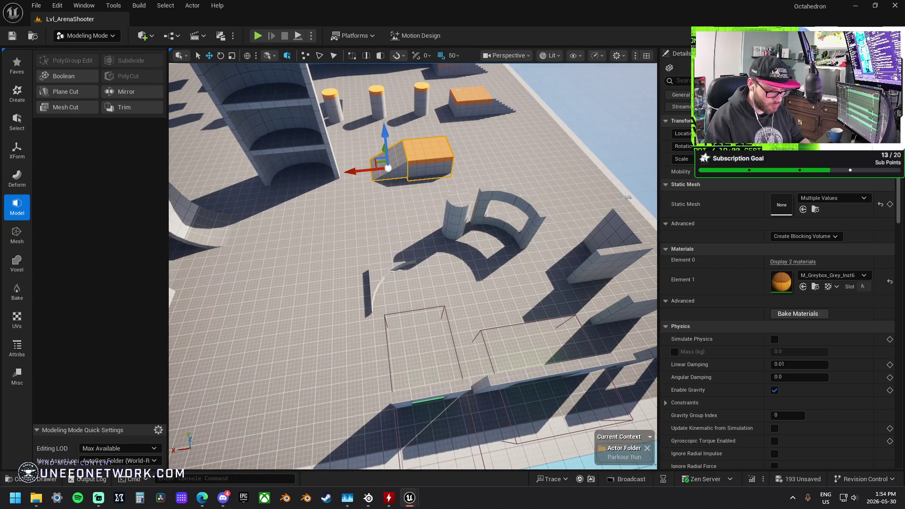
Move the inner floor-corner arc to Y 6200, Z 1851 and rotate it 90°
{"action": "left_click", "coordinate": [392, 270]}
{"action": "key", "text": "f"}
{"action": "mouse_move", "coordinate": [485, 268]}
{"action": "left_mouse_down"}
{"action": "mouse_move", "coordinate": [434, 188]}
{"action": "mouse_move", "coordinate": [424, 191]}
{"action": "left_mouse_up"}
{"action": "key", "text": "f"}
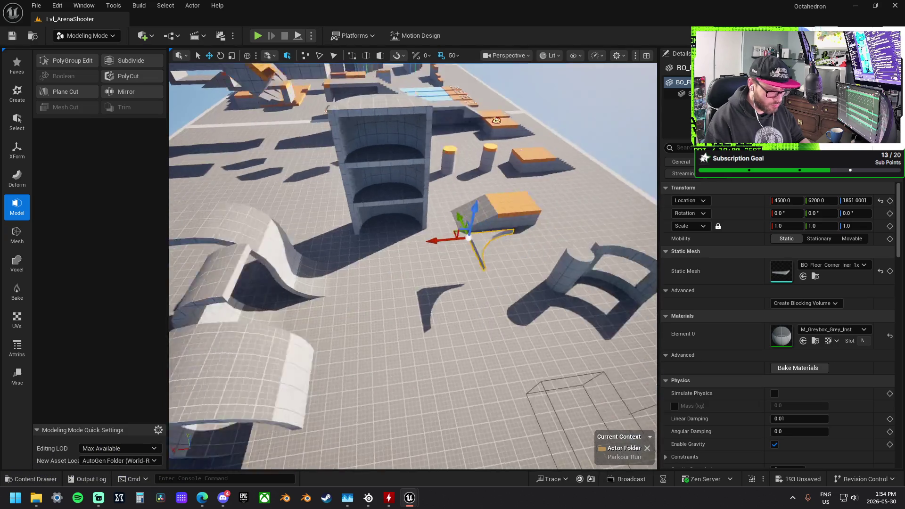
{"action": "key", "text": "e"}
{"action": "mouse_move", "coordinate": [443, 272]}
{"action": "left_mouse_down"}
{"action": "mouse_move", "coordinate": [424, 241]}
{"action": "mouse_move", "coordinate": [459, 194]}
{"action": "mouse_move", "coordinate": [455, 278]}
{"action": "mouse_move", "coordinate": [424, 241]}
{"action": "mouse_move", "coordinate": [194, 242]}
{"action": "left_mouse_up"}
{"action": "key", "text": "w"}
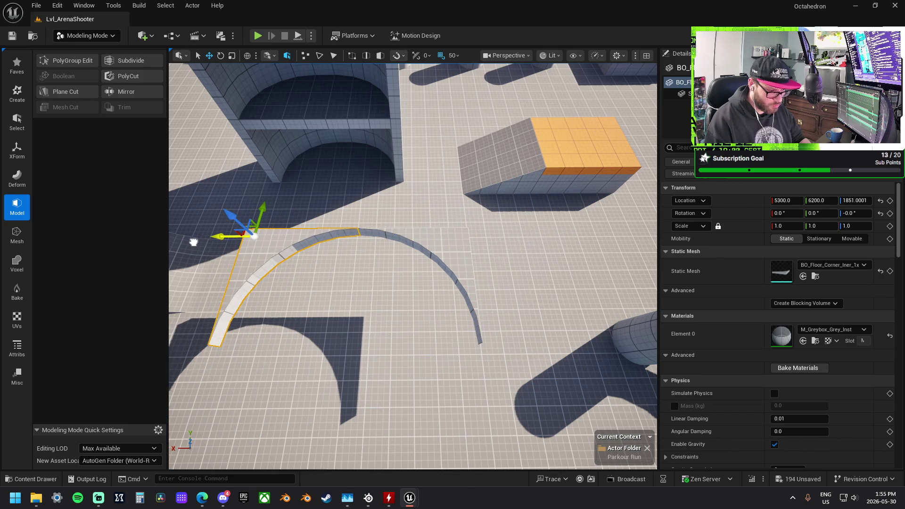
Duplicate the arc, turn the copy 180° and position it to close the circle
{"action": "left_click", "coordinate": [392, 237], "text": "ctrl"}
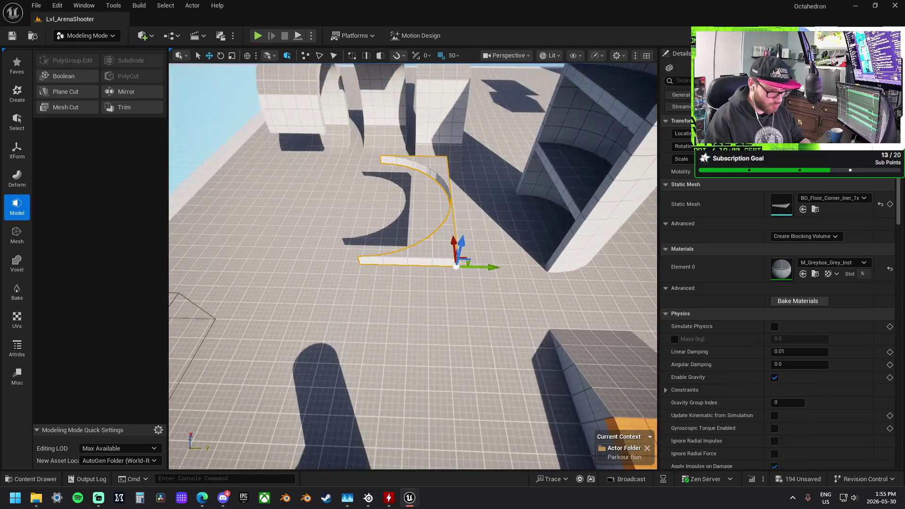
{"action": "mouse_move", "coordinate": [492, 268]}
{"action": "left_mouse_down"}
{"action": "mouse_move", "coordinate": [385, 265]}
{"action": "mouse_move", "coordinate": [406, 311]}
{"action": "left_mouse_up"}
{"action": "key", "text": "e"}
{"action": "key", "text": "w"}
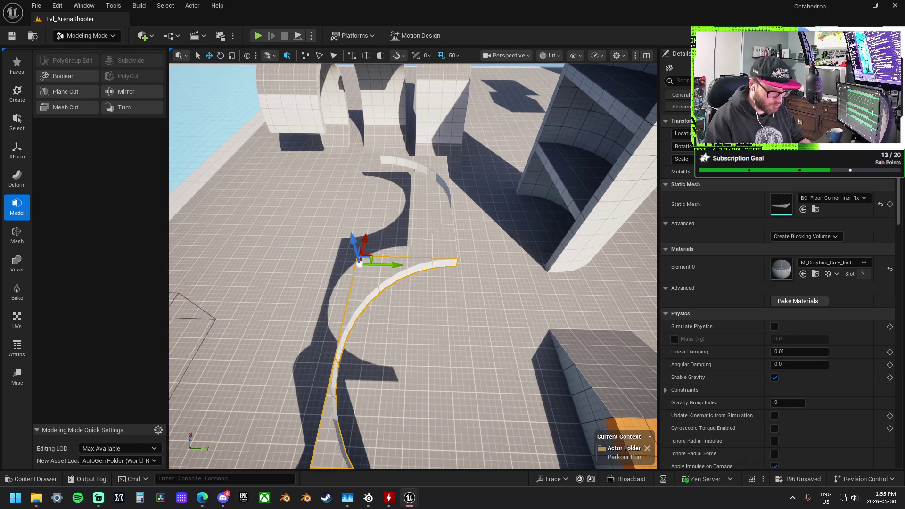
{"action": "left_click_drag", "start_coordinate": [391, 277], "coordinate": [588, 303]}
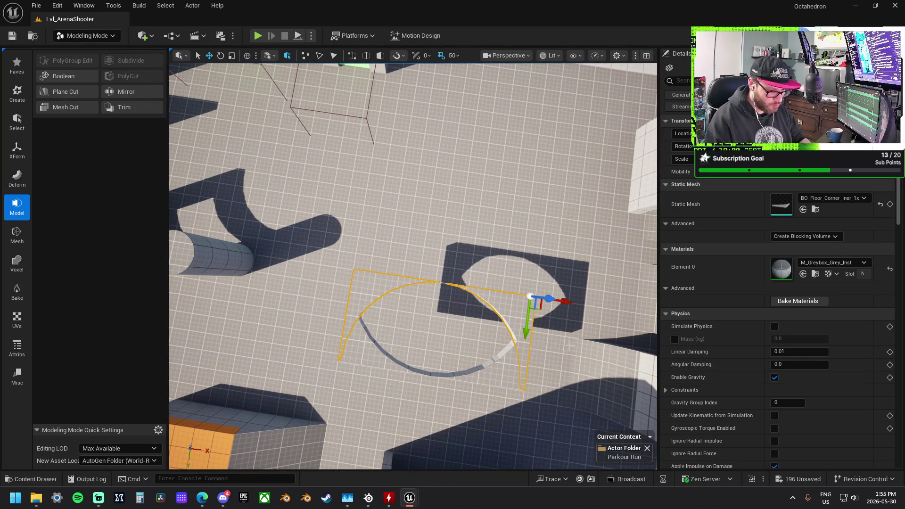
{"action": "mouse_move", "coordinate": [526, 335]}
{"action": "left_mouse_down"}
{"action": "mouse_move", "coordinate": [536, 240]}
{"action": "mouse_move", "coordinate": [472, 212]}
{"action": "mouse_move", "coordinate": [384, 285]}
{"action": "mouse_move", "coordinate": [367, 245]}
{"action": "mouse_move", "coordinate": [409, 199]}
{"action": "mouse_move", "coordinate": [405, 172]}
{"action": "left_mouse_up"}
Adjust the ring floor piece's height and set the curved window wall onto the ring
{"action": "left_click", "coordinate": [383, 285]}
{"action": "mouse_move", "coordinate": [358, 226]}
{"action": "left_mouse_down"}
{"action": "mouse_move", "coordinate": [319, 213]}
{"action": "mouse_move", "coordinate": [595, 202]}
{"action": "left_mouse_up"}
{"action": "left_click_drag", "start_coordinate": [573, 158], "coordinate": [573, 199]}
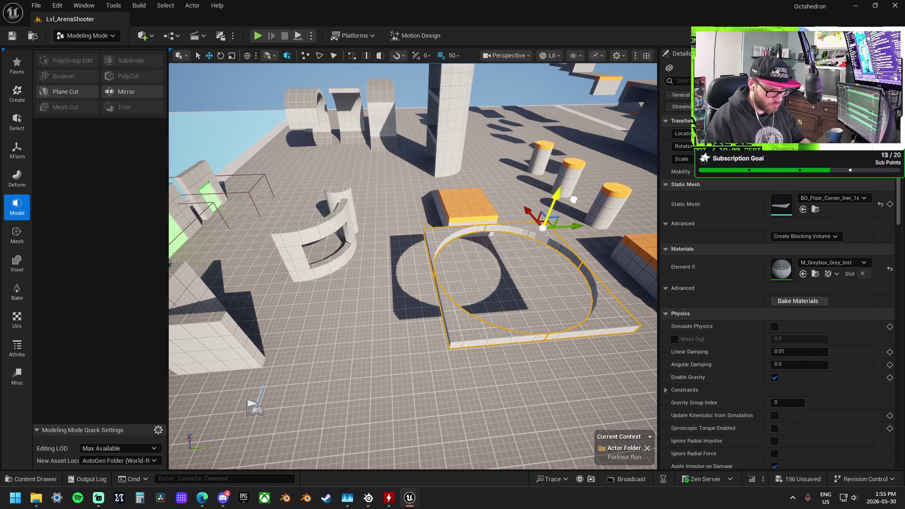
{"action": "left_click", "coordinate": [332, 254]}
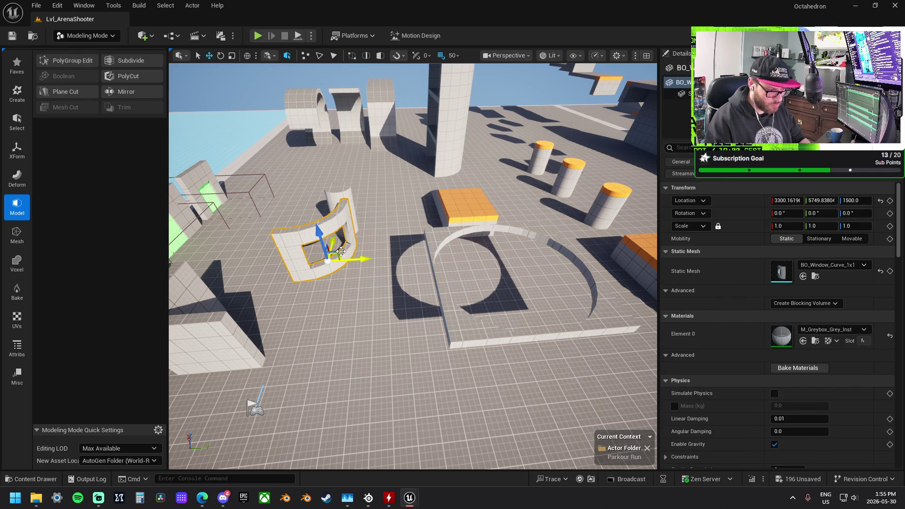
{"action": "mouse_move", "coordinate": [328, 257]}
{"action": "left_mouse_down"}
{"action": "mouse_move", "coordinate": [547, 361]}
{"action": "mouse_move", "coordinate": [571, 304]}
{"action": "mouse_move", "coordinate": [544, 309]}
{"action": "left_mouse_up"}
{"action": "mouse_move", "coordinate": [394, 276]}
{"action": "left_mouse_down"}
{"action": "mouse_move", "coordinate": [419, 259]}
{"action": "mouse_move", "coordinate": [400, 201]}
{"action": "left_mouse_up"}
Raise the adjacent curved floor-corner piece above the window wall
{"action": "left_click", "coordinate": [419, 258]}
{"action": "left_click", "coordinate": [519, 187]}
{"action": "left_click", "coordinate": [498, 184]}
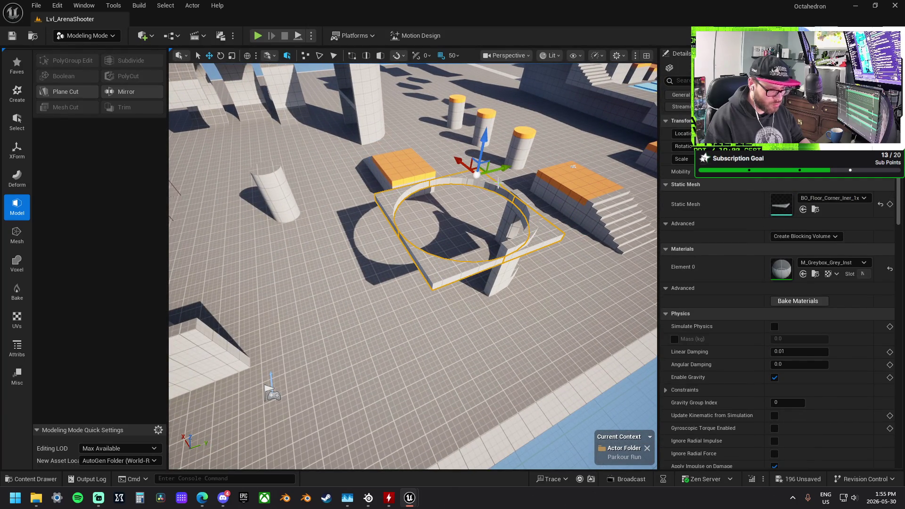
{"action": "left_click_drag", "start_coordinate": [484, 140], "coordinate": [490, 128]}
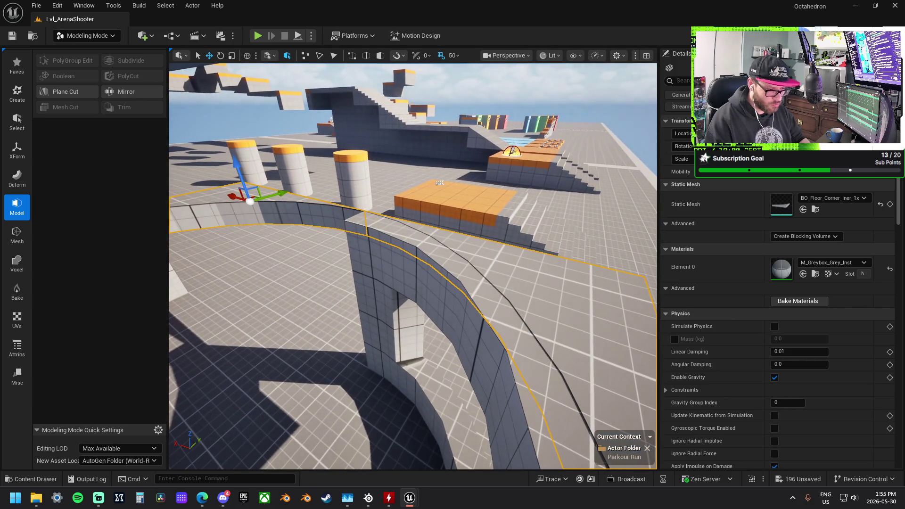
{"action": "left_click", "coordinate": [439, 267]}
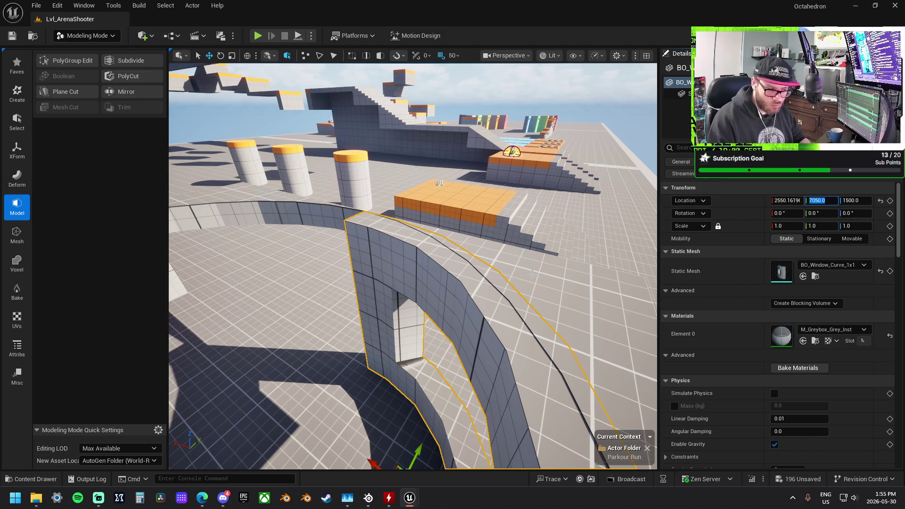
Select the floor-corner piece, then frame the curved window wall in view
{"action": "left_click", "coordinate": [523, 278]}
{"action": "left_click_drag", "start_coordinate": [539, 273], "coordinate": [518, 280]}
{"action": "left_click", "coordinate": [427, 264]}
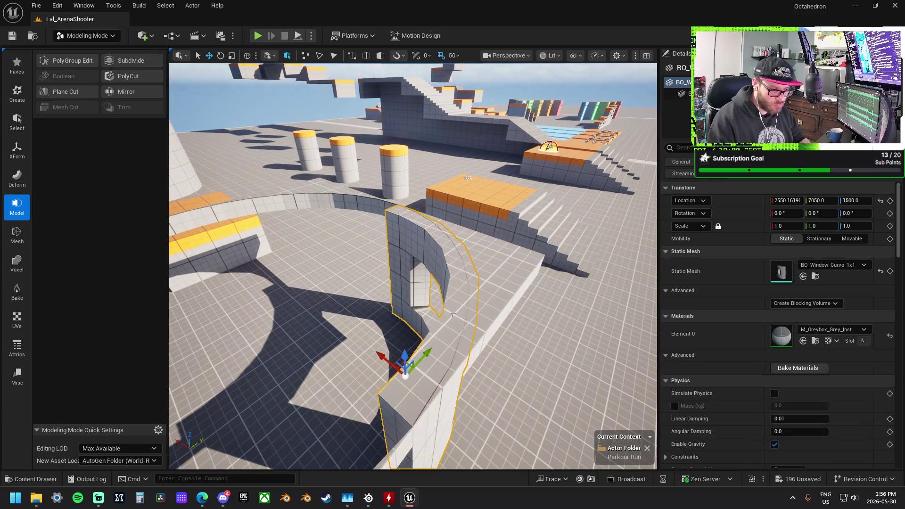
{"action": "key", "text": "f"}
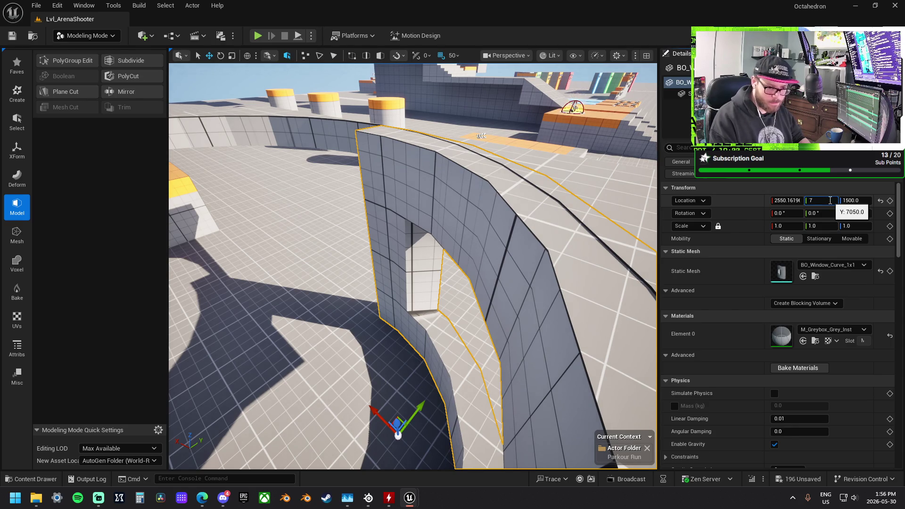
{"action": "type", "text": "075"}
Try wall Y 7075 and platform Z 1250, undo both, then inspect the floor piece's Z
{"action": "key", "text": "Return"}
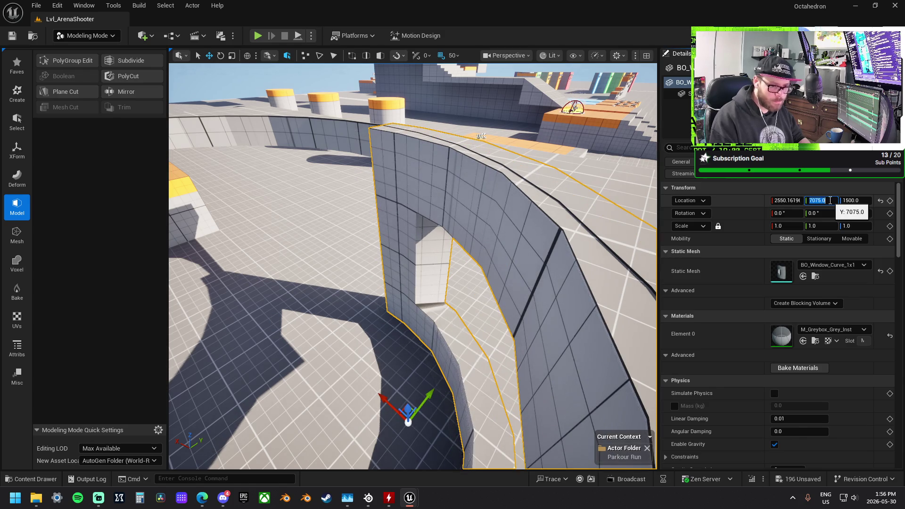
{"action": "scroll", "coordinate": [633, 216], "scroll_direction": "down", "scroll_amount": 10}
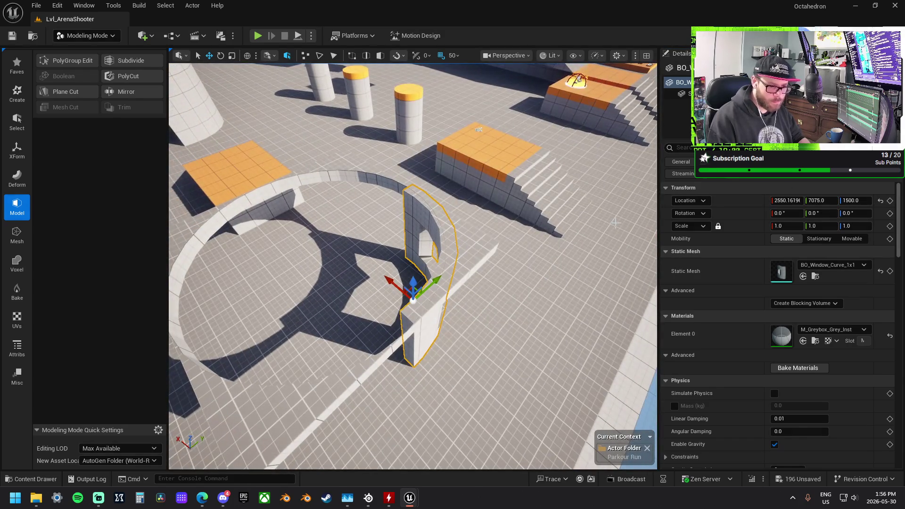
{"action": "key", "text": "ctrl+z"}
{"action": "key", "text": "ctrl+z"}
{"action": "key", "text": "ctrl+z"}
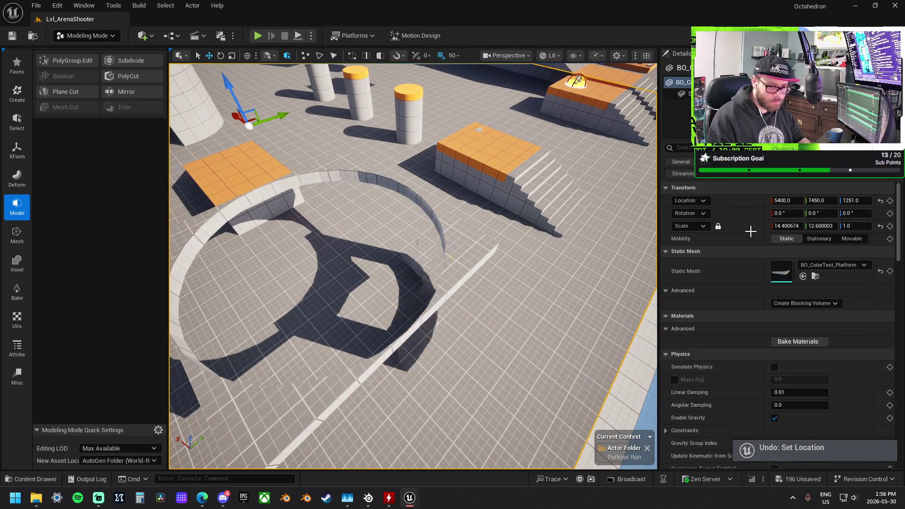
{"action": "left_click", "coordinate": [856, 201]}
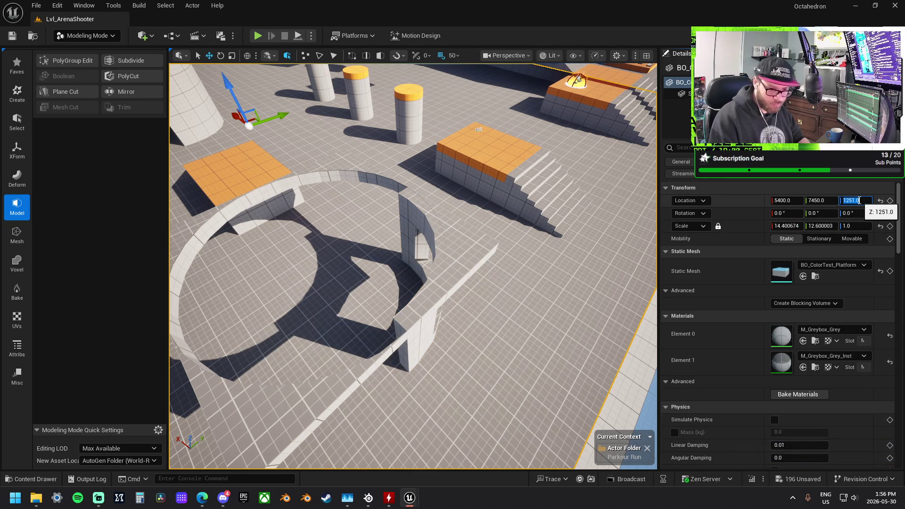
{"action": "type", "text": "1250"}
{"action": "key", "text": "Return"}
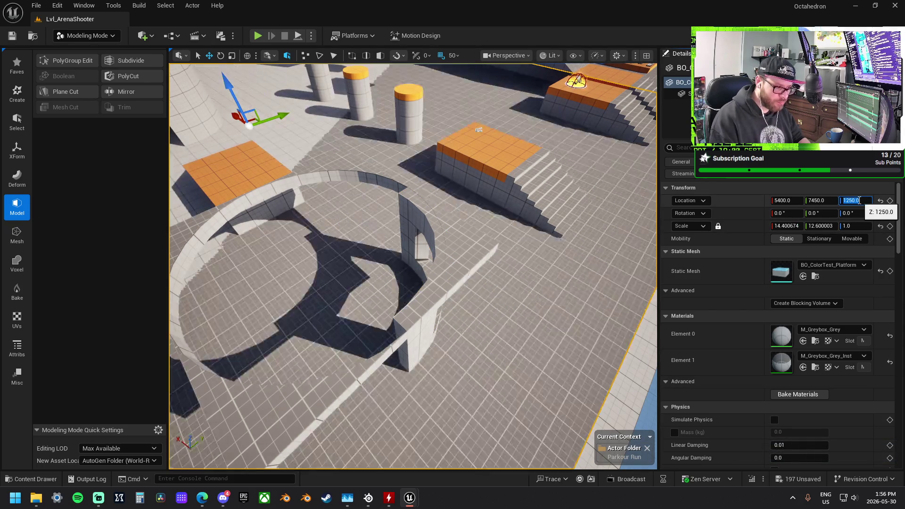
{"action": "key", "text": "ctrl+z"}
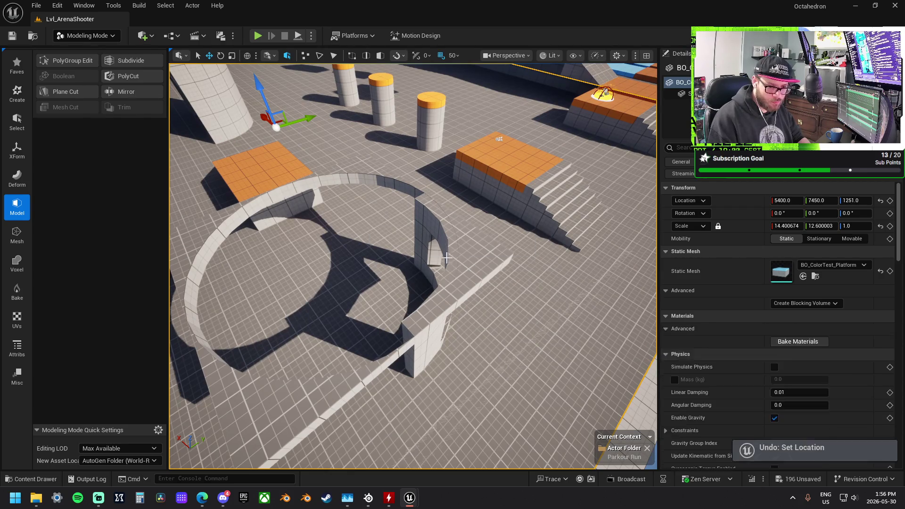
{"action": "left_click", "coordinate": [462, 268]}
{"action": "left_click", "coordinate": [851, 200]}
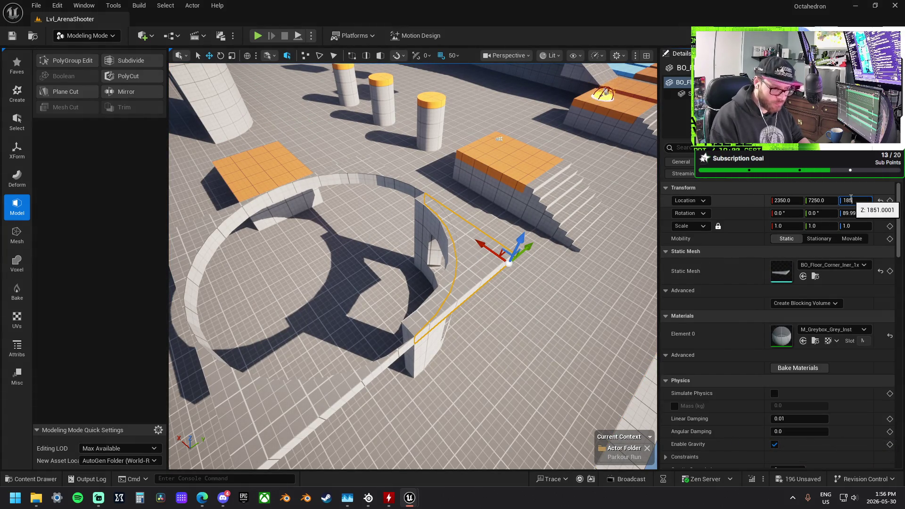
Select the floor corner and large ring, then focus the BO_Window_Curve_1x1 wall and drag out a copy
{"action": "left_click", "coordinate": [240, 237]}
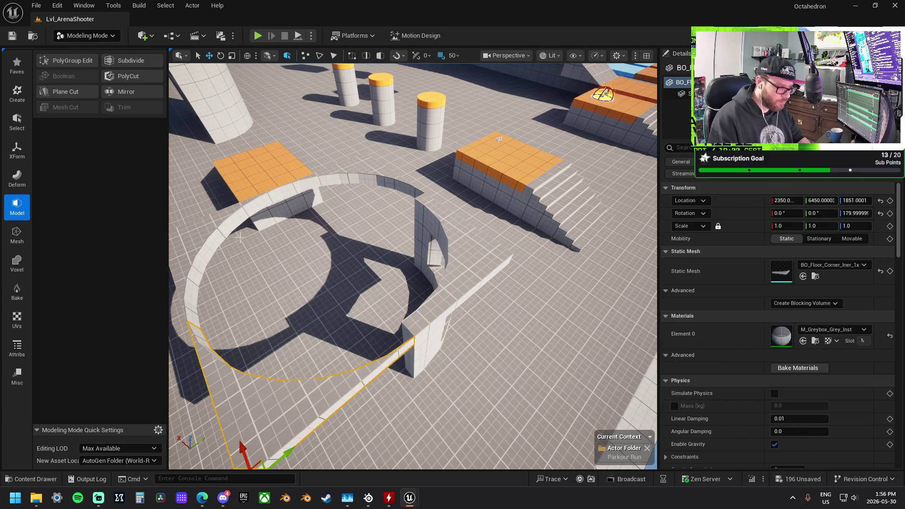
{"action": "left_click", "coordinate": [265, 215], "text": "ctrl"}
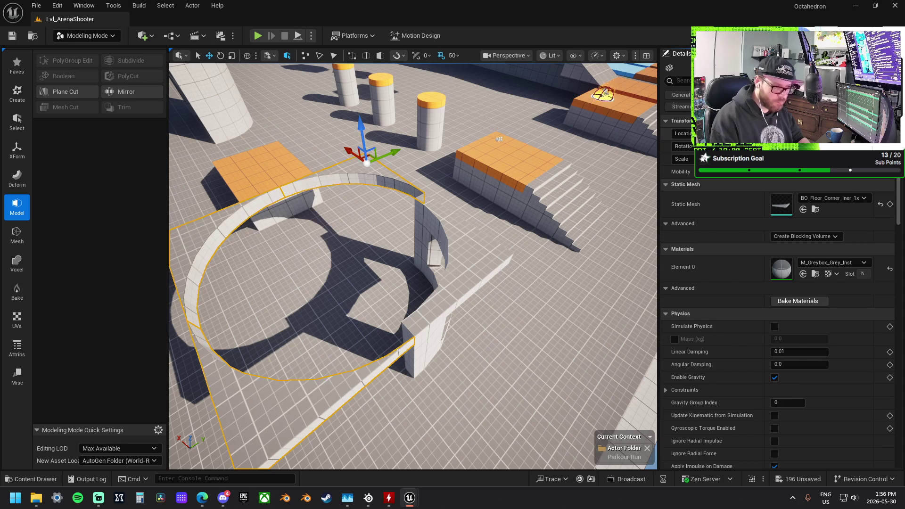
{"action": "left_click", "coordinate": [424, 222]}
{"action": "key", "text": "f"}
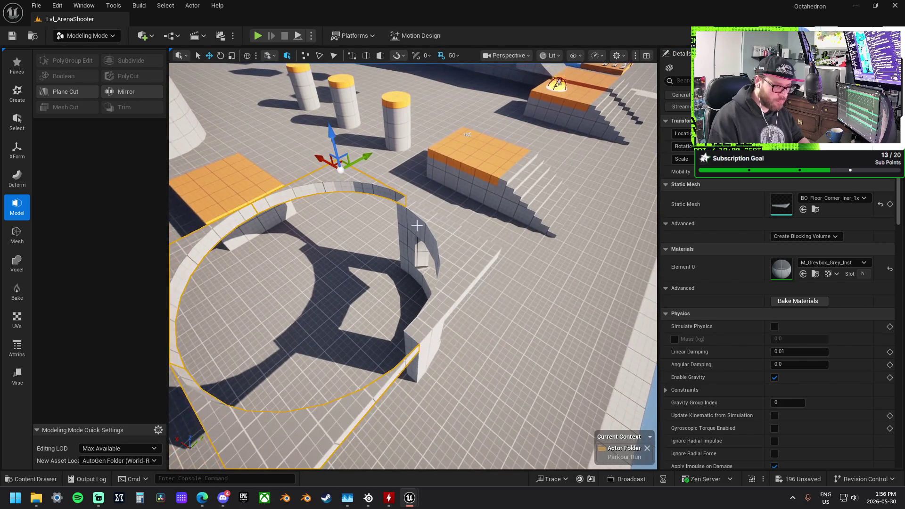
{"action": "mouse_move", "coordinate": [468, 269]}
{"action": "left_mouse_down"}
{"action": "mouse_move", "coordinate": [311, 264]}
{"action": "mouse_move", "coordinate": [315, 280]}
{"action": "left_mouse_up"}
Turn the copied window wall 180° and shift it 100 units along X and 50 along Y
{"action": "key", "text": "e"}
{"action": "left_click_drag", "start_coordinate": [332, 337], "coordinate": [380, 327]}
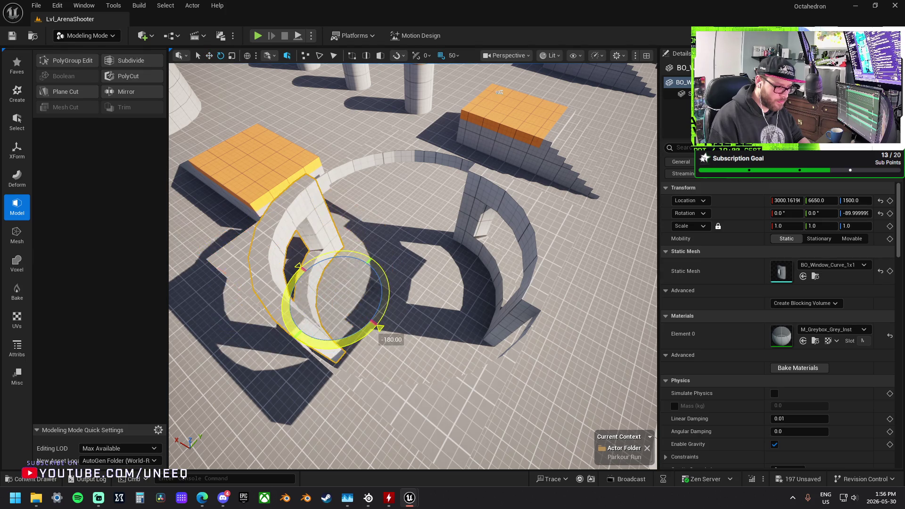
{"action": "key", "text": "w"}
{"action": "left_click_drag", "start_coordinate": [311, 278], "coordinate": [336, 291]}
{"action": "mouse_move", "coordinate": [365, 273]}
{"action": "left_mouse_down"}
{"action": "mouse_move", "coordinate": [374, 267]}
{"action": "mouse_move", "coordinate": [360, 292]}
{"action": "mouse_move", "coordinate": [377, 302]}
{"action": "left_mouse_up"}
Bring a small curved wall piece from the spare greybox pieces over to the ring at 3300, 7050
{"action": "mouse_move", "coordinate": [431, 249]}
{"action": "left_mouse_down"}
{"action": "mouse_move", "coordinate": [431, 264]}
{"action": "mouse_move", "coordinate": [431, 249]}
{"action": "mouse_move", "coordinate": [413, 283]}
{"action": "mouse_move", "coordinate": [395, 283]}
{"action": "mouse_move", "coordinate": [396, 264]}
{"action": "mouse_move", "coordinate": [410, 306]}
{"action": "mouse_move", "coordinate": [486, 249]}
{"action": "left_mouse_up"}
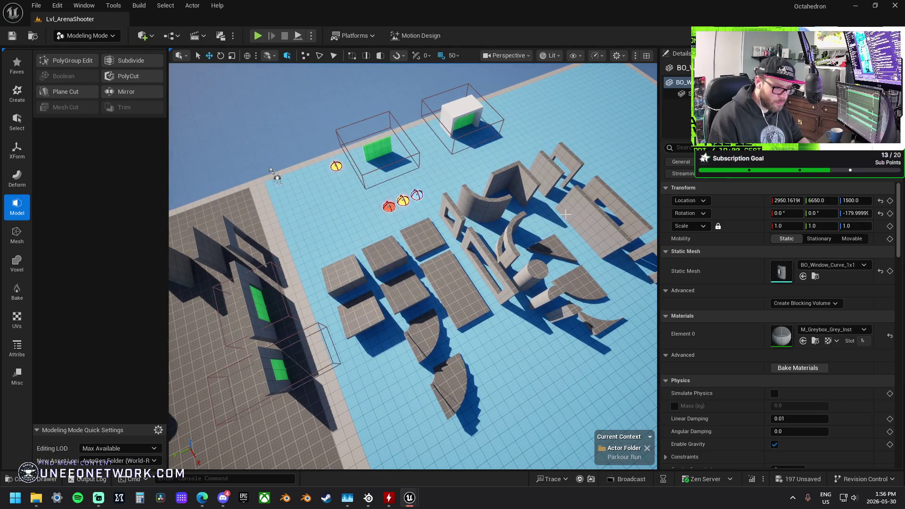
{"action": "left_click_drag", "start_coordinate": [538, 205], "coordinate": [500, 221]}
{"action": "mouse_move", "coordinate": [618, 219]}
{"action": "left_mouse_down"}
{"action": "mouse_move", "coordinate": [608, 221]}
{"action": "mouse_move", "coordinate": [618, 219]}
{"action": "left_mouse_up"}
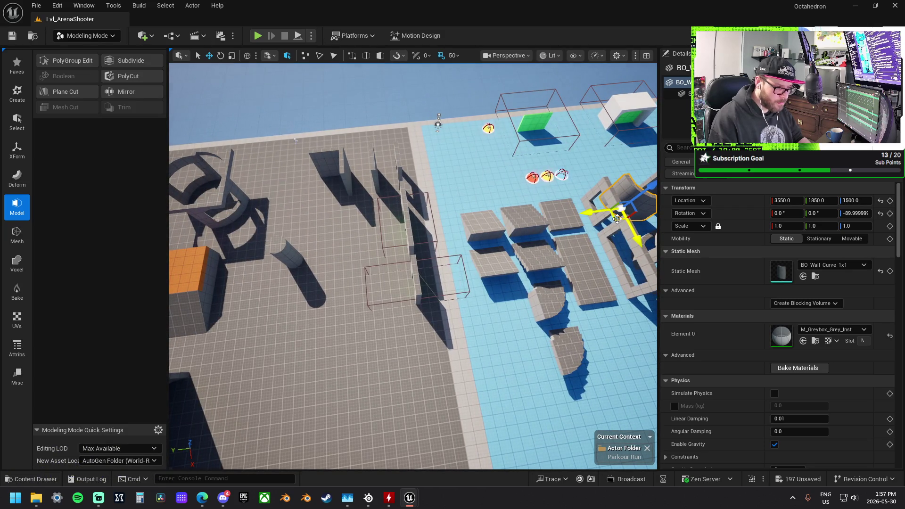
{"action": "left_click_drag", "start_coordinate": [508, 301], "coordinate": [313, 313]}
{"action": "left_click", "coordinate": [546, 316]}
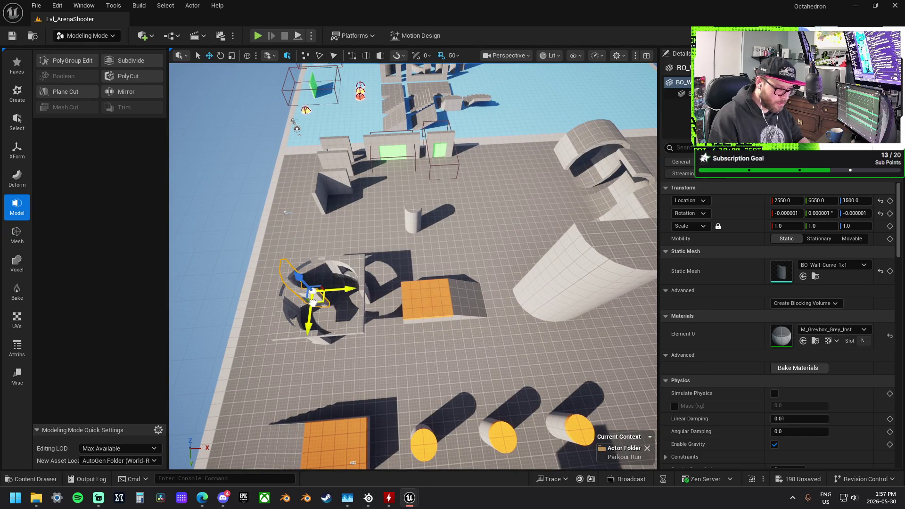
{"action": "key", "text": "f"}
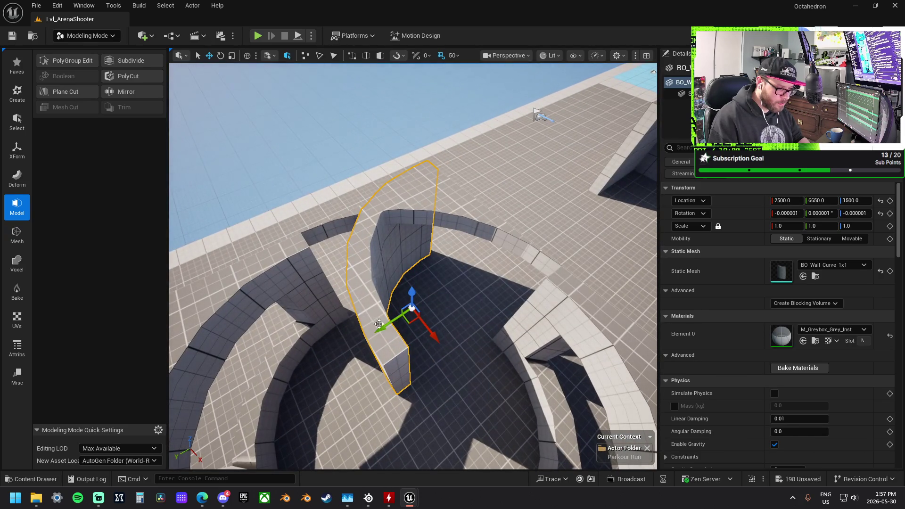
{"action": "mouse_move", "coordinate": [379, 323]}
{"action": "left_mouse_down"}
{"action": "mouse_move", "coordinate": [522, 296]}
{"action": "mouse_move", "coordinate": [456, 255]}
{"action": "left_mouse_up"}
{"action": "mouse_move", "coordinate": [381, 231]}
{"action": "left_mouse_down"}
{"action": "mouse_move", "coordinate": [532, 207]}
{"action": "mouse_move", "coordinate": [561, 185]}
{"action": "left_mouse_up"}
{"action": "left_click_drag", "start_coordinate": [413, 266], "coordinate": [405, 255]}
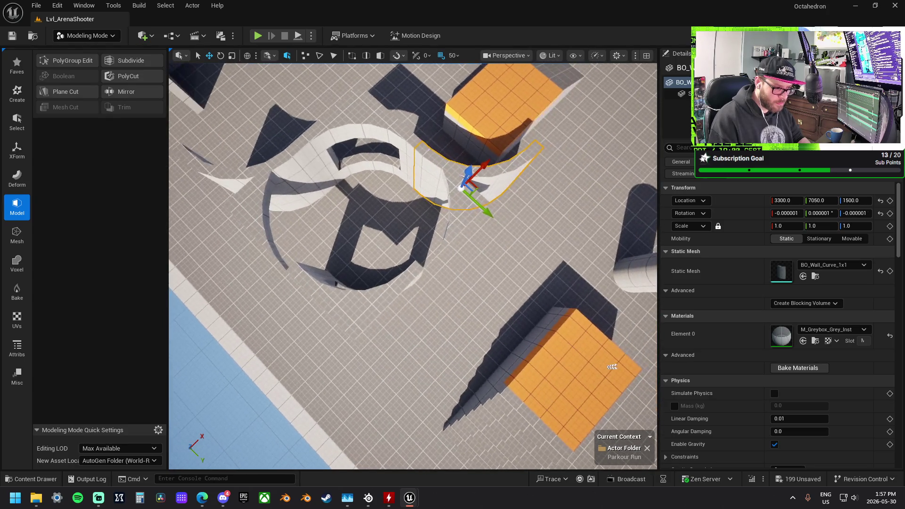
Turn the curved wall 180° to face the opposite way around the ring
{"action": "key", "text": "e"}
{"action": "mouse_move", "coordinate": [490, 224]}
{"action": "left_mouse_down"}
{"action": "mouse_move", "coordinate": [471, 231]}
{"action": "mouse_move", "coordinate": [430, 189]}
{"action": "mouse_move", "coordinate": [477, 251]}
{"action": "mouse_move", "coordinate": [479, 273]}
{"action": "mouse_move", "coordinate": [313, 259]}
{"action": "mouse_move", "coordinate": [294, 271]}
{"action": "mouse_move", "coordinate": [288, 263]}
{"action": "mouse_move", "coordinate": [293, 270]}
{"action": "left_mouse_up"}
{"action": "key", "text": "w"}
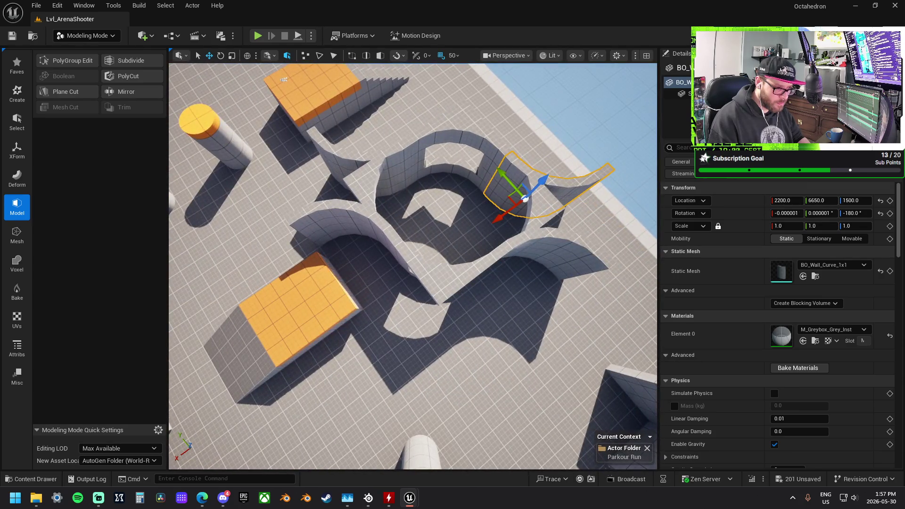
{"action": "left_click", "coordinate": [556, 207]}
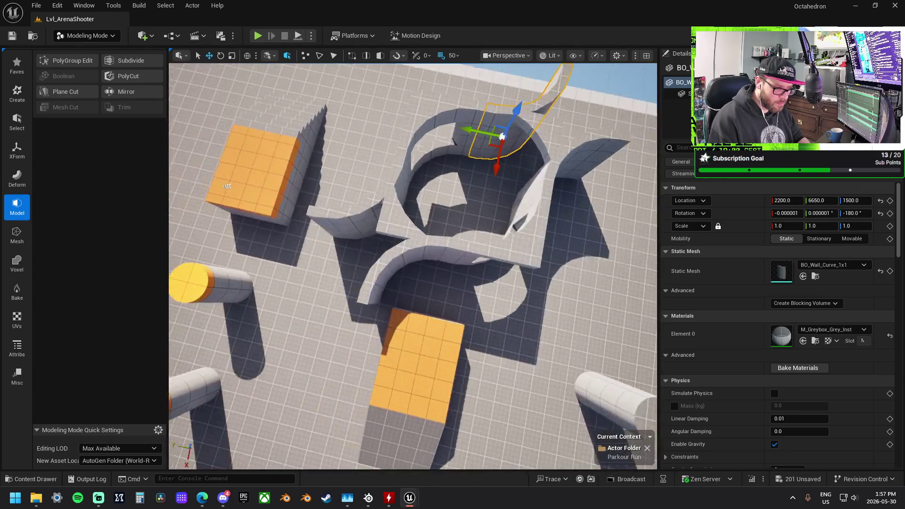
Rotate the floor corner piece in 90° and 180° steps, undoing one wrong turn
{"action": "scroll", "coordinate": [412, 266], "scroll_direction": "up", "scroll_amount": 5}
{"action": "key", "text": "e"}
{"action": "left_click_drag", "start_coordinate": [344, 249], "coordinate": [409, 204]}
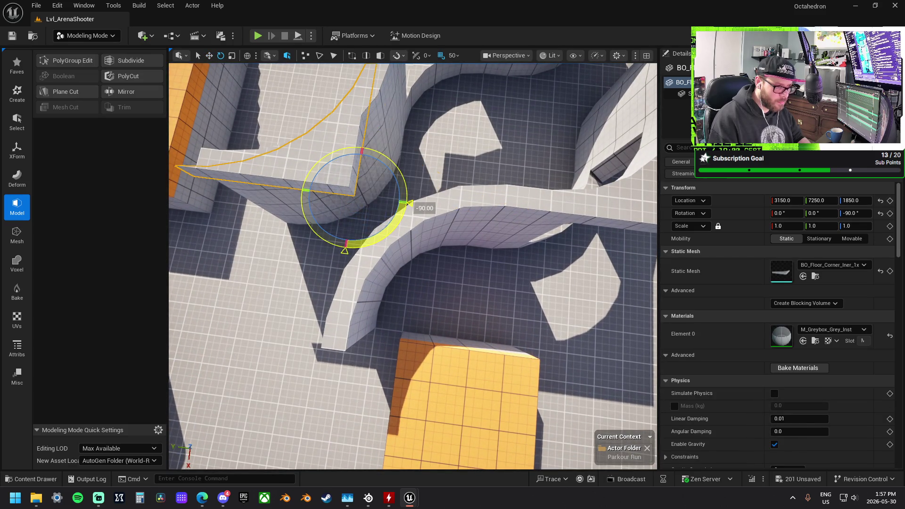
{"action": "key", "text": "ctrl+z"}
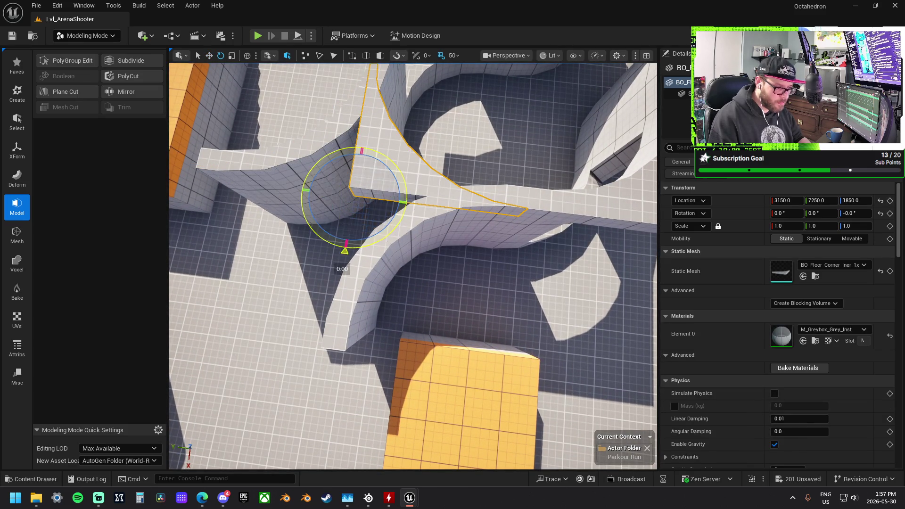
{"action": "left_click_drag", "start_coordinate": [345, 250], "coordinate": [298, 190]}
{"action": "left_click_drag", "start_coordinate": [411, 227], "coordinate": [476, 227]}
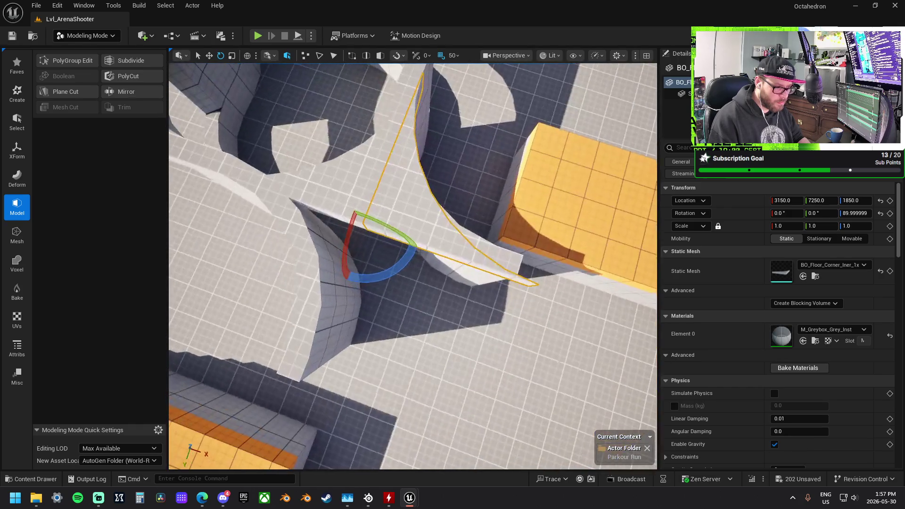
{"action": "mouse_move", "coordinate": [421, 249]}
{"action": "left_mouse_down"}
{"action": "mouse_move", "coordinate": [321, 212]}
{"action": "mouse_move", "coordinate": [313, 237]}
{"action": "left_mouse_up"}
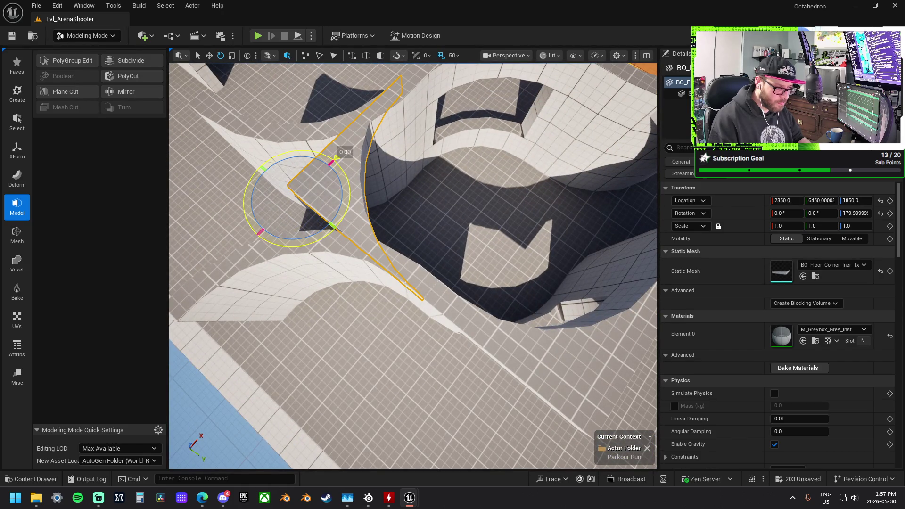
{"action": "mouse_move", "coordinate": [314, 238]}
{"action": "left_mouse_down"}
{"action": "mouse_move", "coordinate": [344, 242]}
{"action": "mouse_move", "coordinate": [245, 255]}
{"action": "left_mouse_up"}
Turn the floor corner another 90° and slide it along Y to sit at 2350, 6450, 1850
{"action": "mouse_move", "coordinate": [404, 236]}
{"action": "left_mouse_down"}
{"action": "mouse_move", "coordinate": [404, 254]}
{"action": "mouse_move", "coordinate": [391, 264]}
{"action": "left_mouse_up"}
{"action": "mouse_move", "coordinate": [563, 329]}
{"action": "left_mouse_down"}
{"action": "mouse_move", "coordinate": [484, 353]}
{"action": "mouse_move", "coordinate": [429, 388]}
{"action": "mouse_move", "coordinate": [583, 373]}
{"action": "left_mouse_up"}
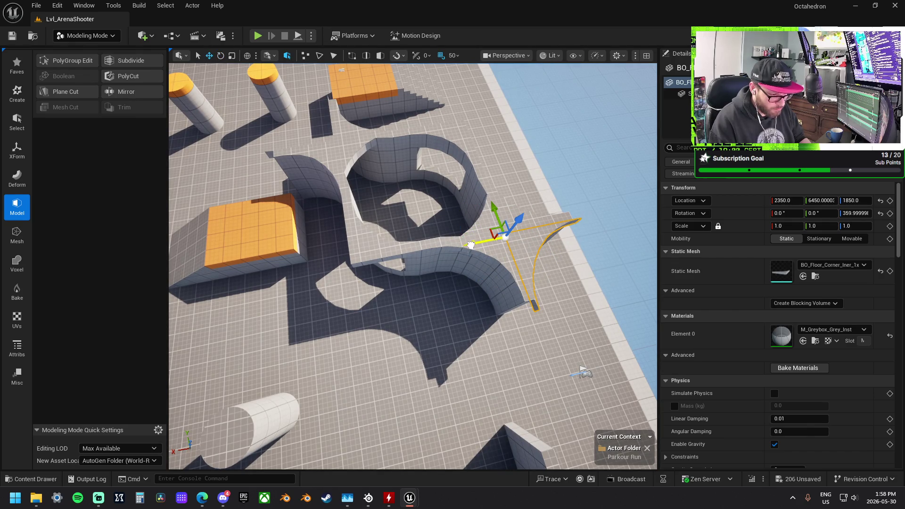
{"action": "mouse_move", "coordinate": [583, 373]}
{"action": "left_mouse_down"}
{"action": "mouse_move", "coordinate": [377, 296]}
{"action": "mouse_move", "coordinate": [335, 248]}
{"action": "left_mouse_up"}
{"action": "key", "text": "e"}
{"action": "mouse_move", "coordinate": [408, 297]}
{"action": "left_mouse_down"}
{"action": "mouse_move", "coordinate": [335, 247]}
{"action": "mouse_move", "coordinate": [214, 253]}
{"action": "mouse_move", "coordinate": [203, 264]}
{"action": "mouse_move", "coordinate": [171, 382]}
{"action": "mouse_move", "coordinate": [198, 363]}
{"action": "mouse_move", "coordinate": [250, 353]}
{"action": "left_mouse_up"}
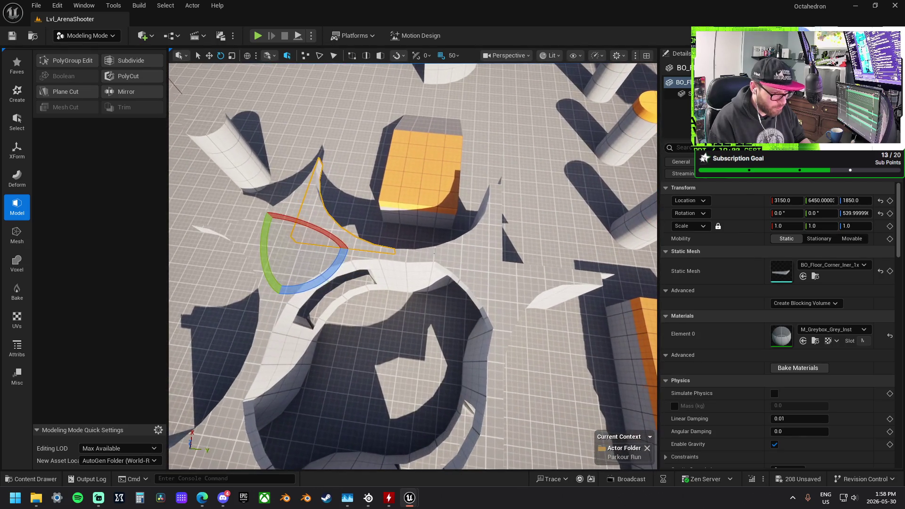
{"action": "mouse_move", "coordinate": [342, 253]}
{"action": "left_mouse_down"}
{"action": "mouse_move", "coordinate": [551, 280]}
{"action": "mouse_move", "coordinate": [571, 257]}
{"action": "left_mouse_up"}
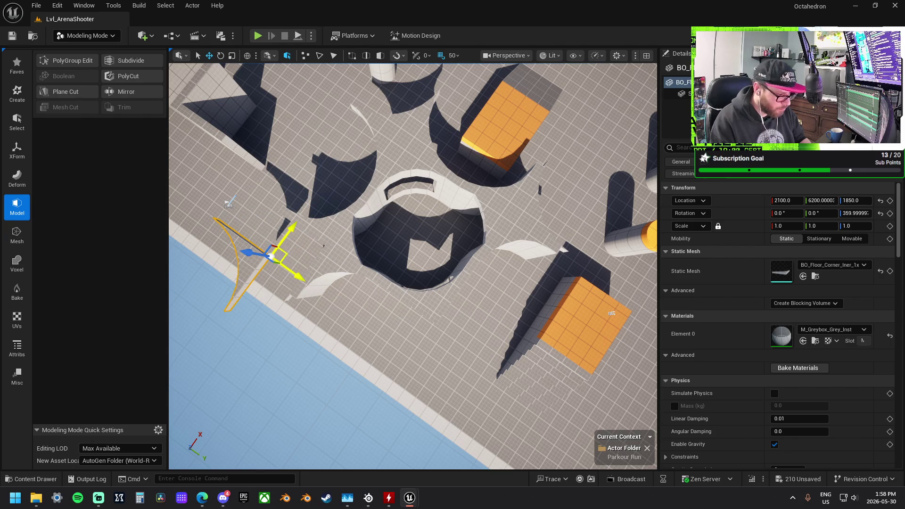
{"action": "left_click_drag", "start_coordinate": [611, 312], "coordinate": [611, 255]}
{"action": "mouse_move", "coordinate": [390, 448]}
{"action": "left_mouse_down"}
{"action": "mouse_move", "coordinate": [390, 429]}
{"action": "mouse_move", "coordinate": [389, 448]}
{"action": "mouse_move", "coordinate": [361, 434]}
{"action": "left_mouse_up"}
{"action": "left_click", "coordinate": [375, 311]}
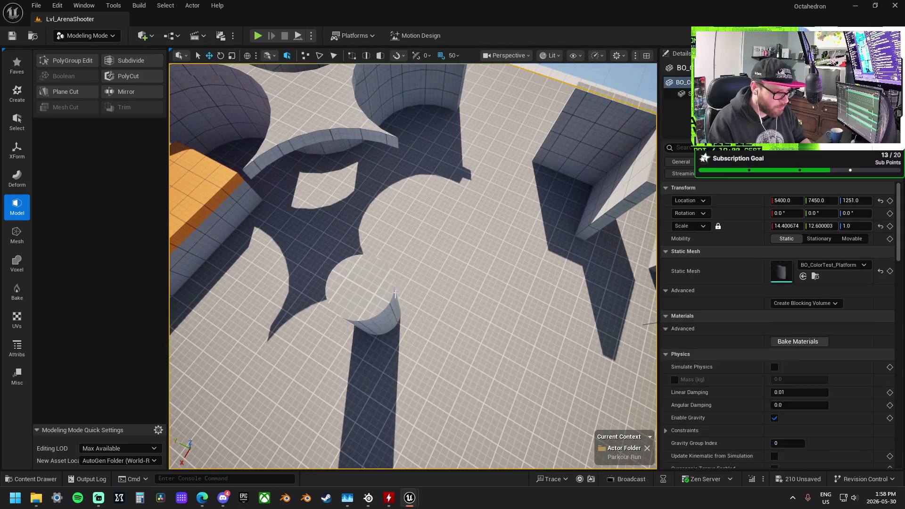
Frame the BO_Pillar_2x2 at eye level and orbit to an angled view of it
{"action": "key", "text": "f"}
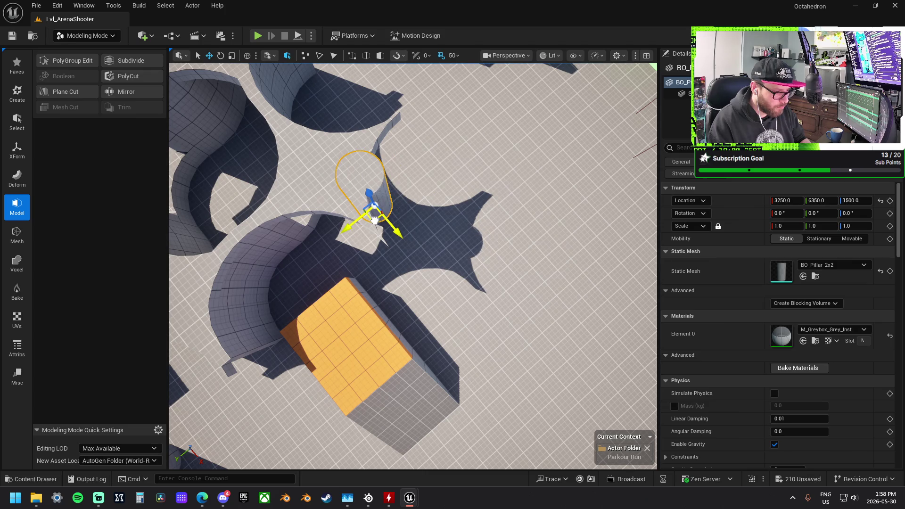
{"action": "key", "text": "f"}
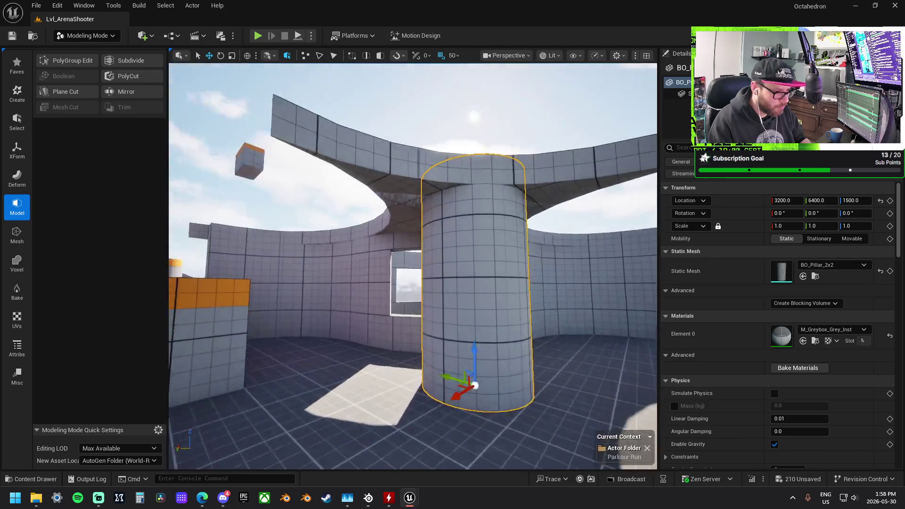
{"action": "scroll", "coordinate": [343, 232], "scroll_direction": "down", "scroll_amount": 5}
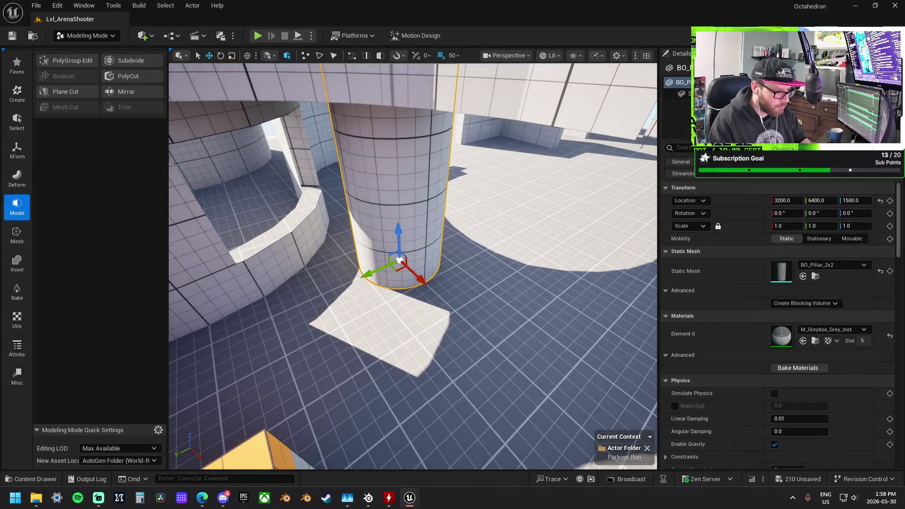
{"action": "scroll", "coordinate": [413, 266], "scroll_direction": "down", "scroll_amount": 5}
{"action": "mouse_move", "coordinate": [190, 263]}
{"action": "left_mouse_down"}
{"action": "mouse_move", "coordinate": [190, 302]}
{"action": "mouse_move", "coordinate": [399, 243]}
{"action": "left_mouse_up"}
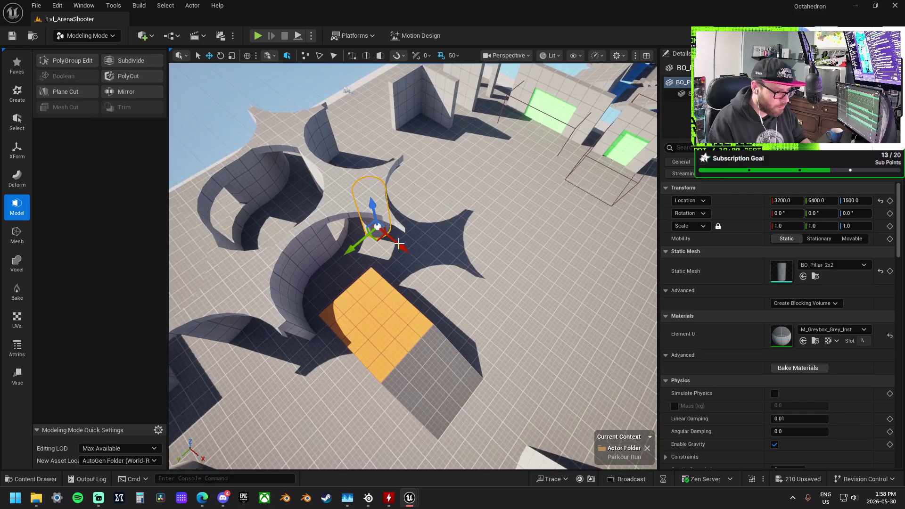
Move the curved window piece to 3300, 6300 and revert the floor corner's latest change
{"action": "left_click", "coordinate": [343, 231]}
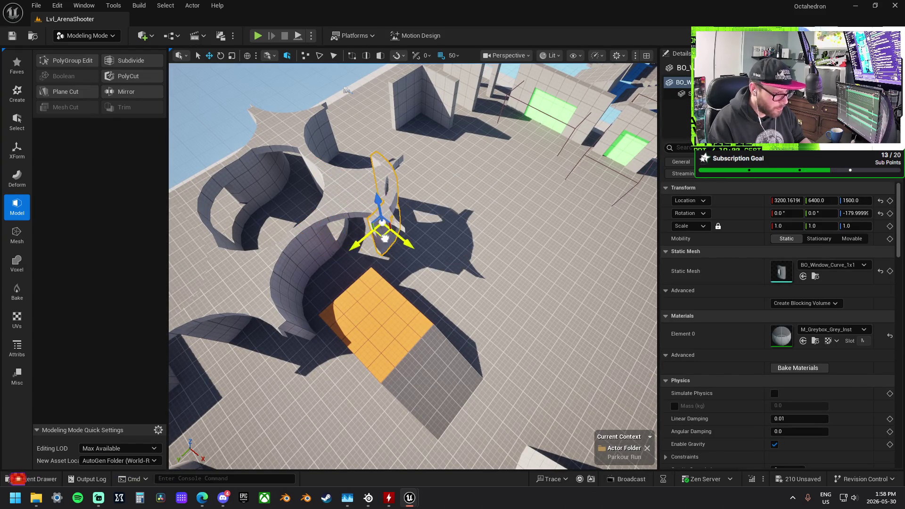
{"action": "left_click_drag", "start_coordinate": [384, 238], "coordinate": [397, 240]}
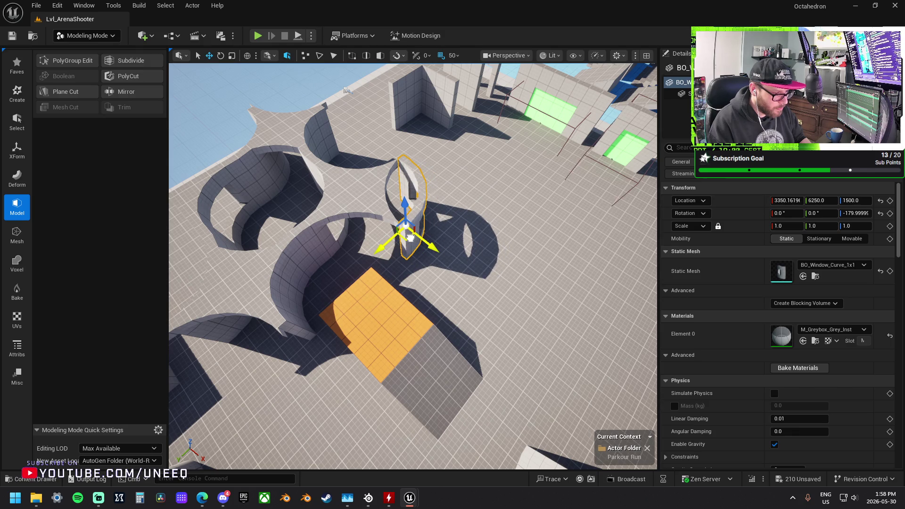
{"action": "mouse_move", "coordinate": [396, 241]}
{"action": "left_mouse_down"}
{"action": "mouse_move", "coordinate": [452, 259]}
{"action": "mouse_move", "coordinate": [339, 287]}
{"action": "mouse_move", "coordinate": [325, 270]}
{"action": "mouse_move", "coordinate": [476, 251]}
{"action": "mouse_move", "coordinate": [424, 236]}
{"action": "mouse_move", "coordinate": [167, 321]}
{"action": "left_mouse_up"}
{"action": "left_click", "coordinate": [351, 245]}
{"action": "key", "text": "ctrl+z"}
{"action": "left_click", "coordinate": [424, 358]}
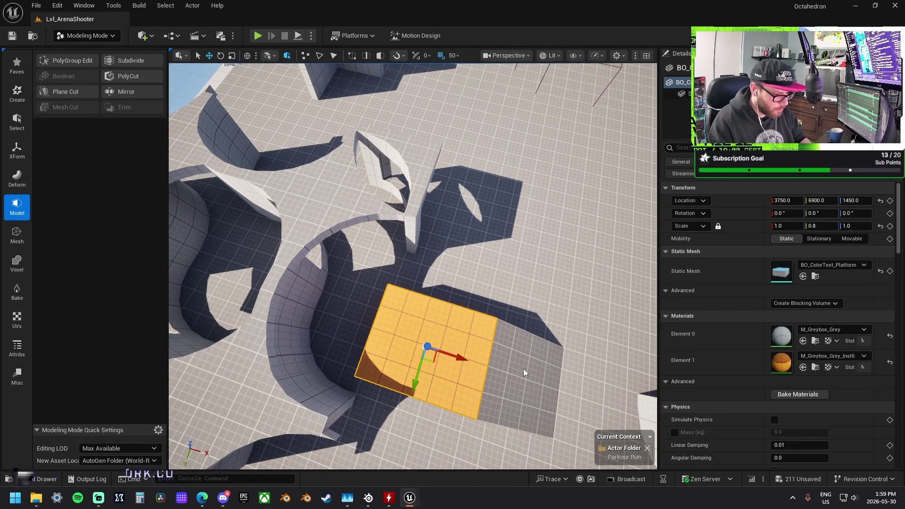
Slide both BO_Floor_Corner_Inner_1x pieces from X 3150 to 3950, at Y 6450 and 7250
{"action": "left_click", "coordinate": [524, 400], "text": "ctrl"}
{"action": "key", "text": "Escape"}
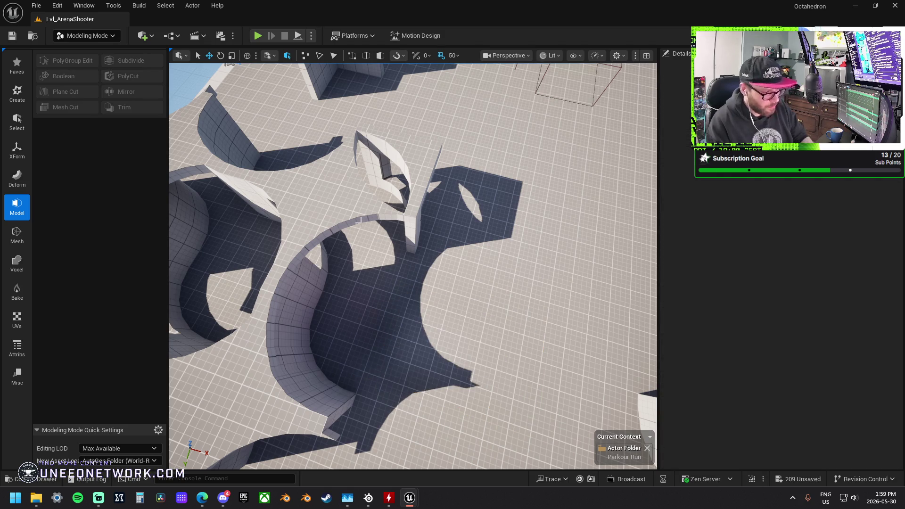
{"action": "left_click", "coordinate": [385, 233]}
{"action": "key", "text": "f"}
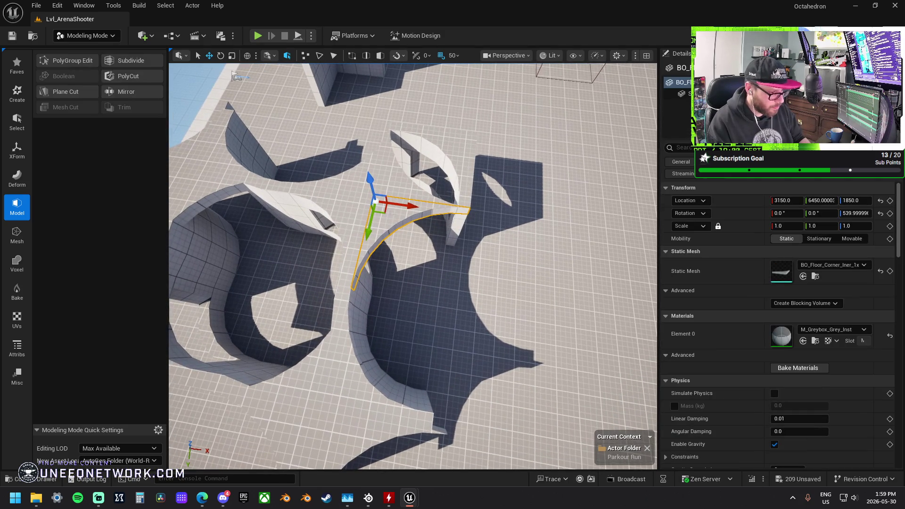
{"action": "mouse_move", "coordinate": [405, 206]}
{"action": "left_mouse_down"}
{"action": "mouse_move", "coordinate": [452, 222]}
{"action": "mouse_move", "coordinate": [602, 237]}
{"action": "left_mouse_up"}
{"action": "left_click_drag", "start_coordinate": [448, 267], "coordinate": [405, 236]}
{"action": "left_click_drag", "start_coordinate": [394, 279], "coordinate": [330, 348]}
{"action": "left_click", "coordinate": [356, 353]}
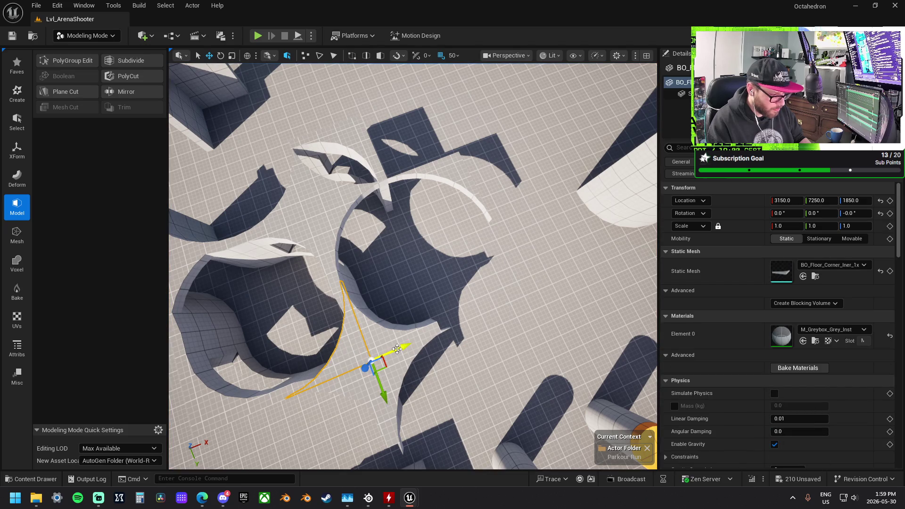
{"action": "left_click_drag", "start_coordinate": [405, 350], "coordinate": [566, 311]}
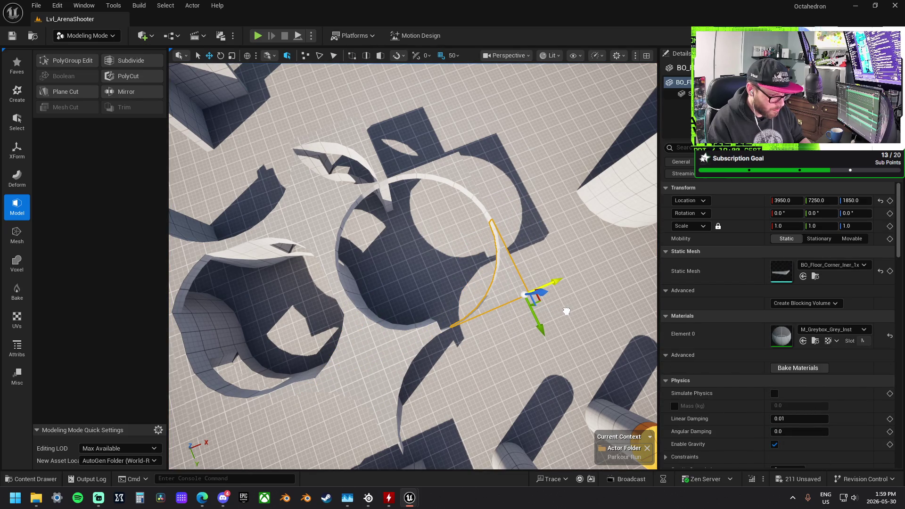